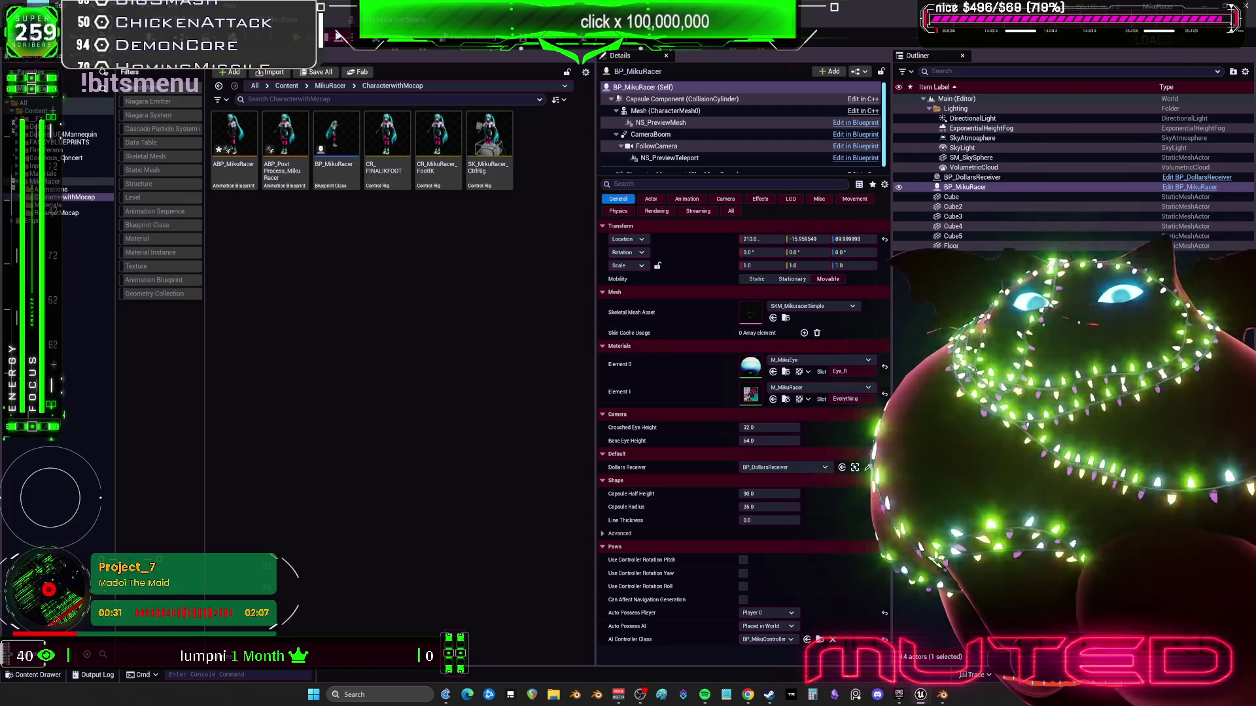
# Open BP_MikuRacer's EventGraph and frame the Event Tick and Get Socket Location nodes
pyautogui.doubleClick(335, 140)
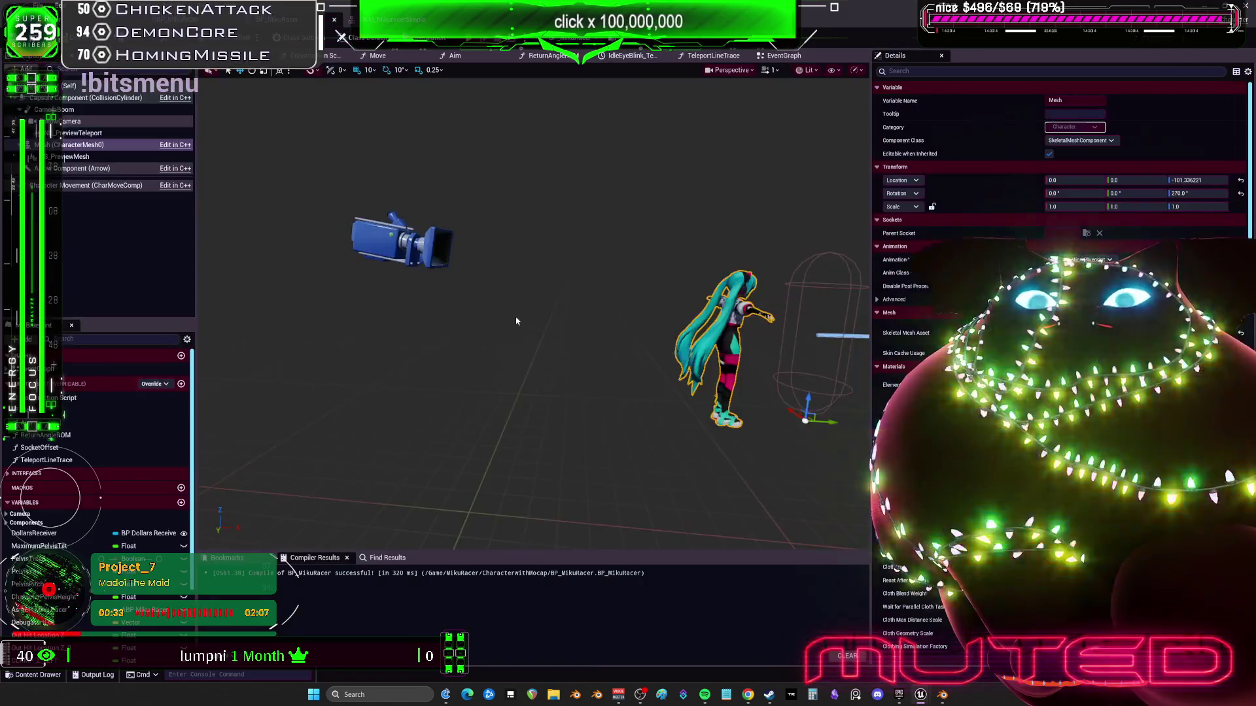
pyautogui.click(782, 56)
pyautogui.scroll(-5, 359, 269)
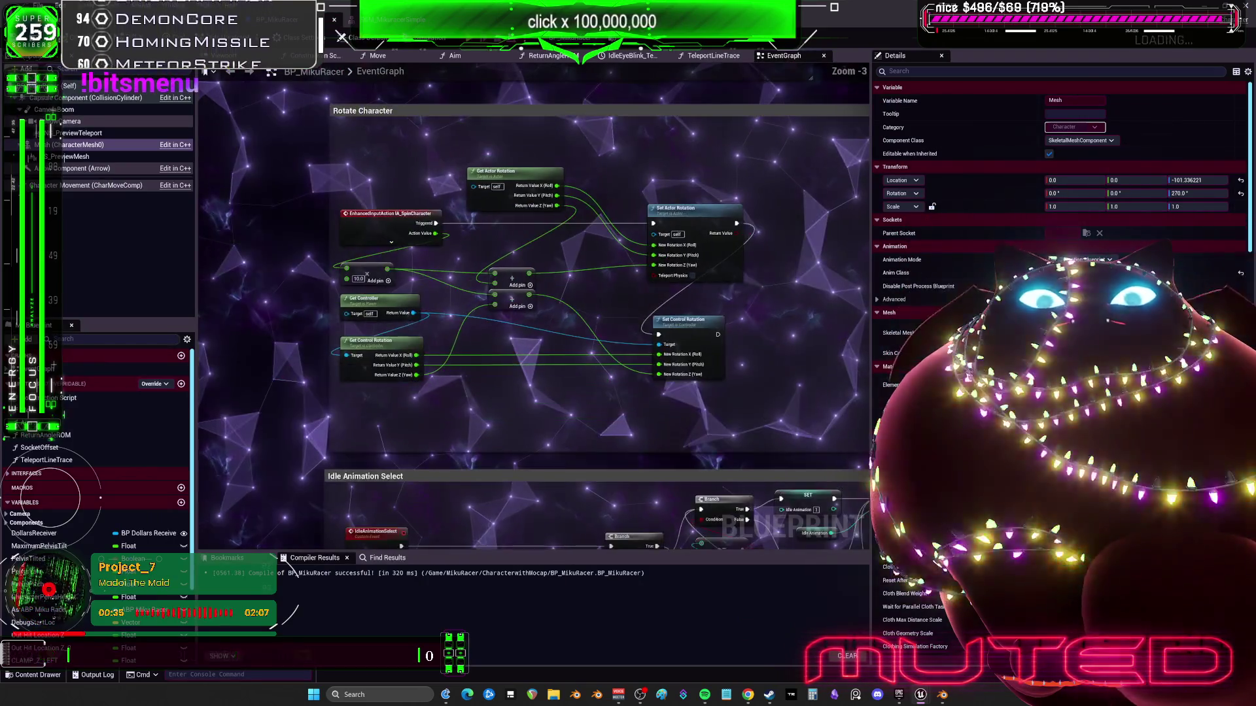
pyautogui.scroll(5, 359, 269)
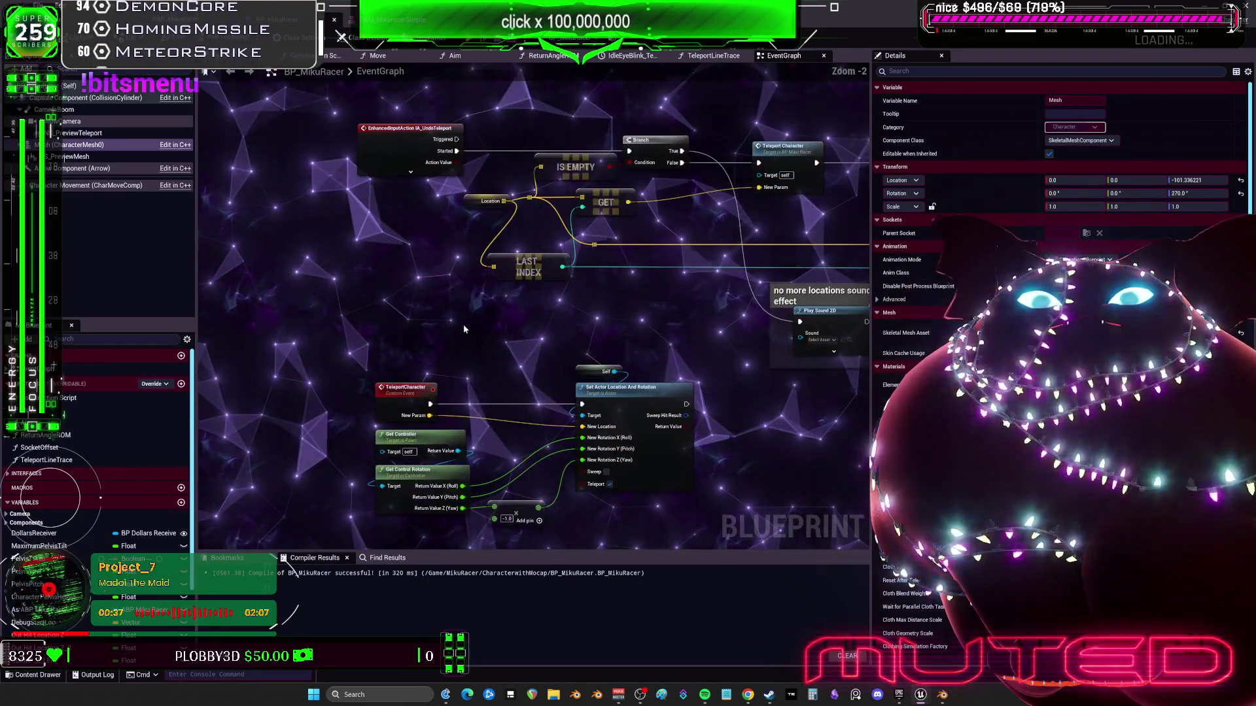
pyautogui.moveTo(414, 288); pyautogui.dragTo(393, 171)
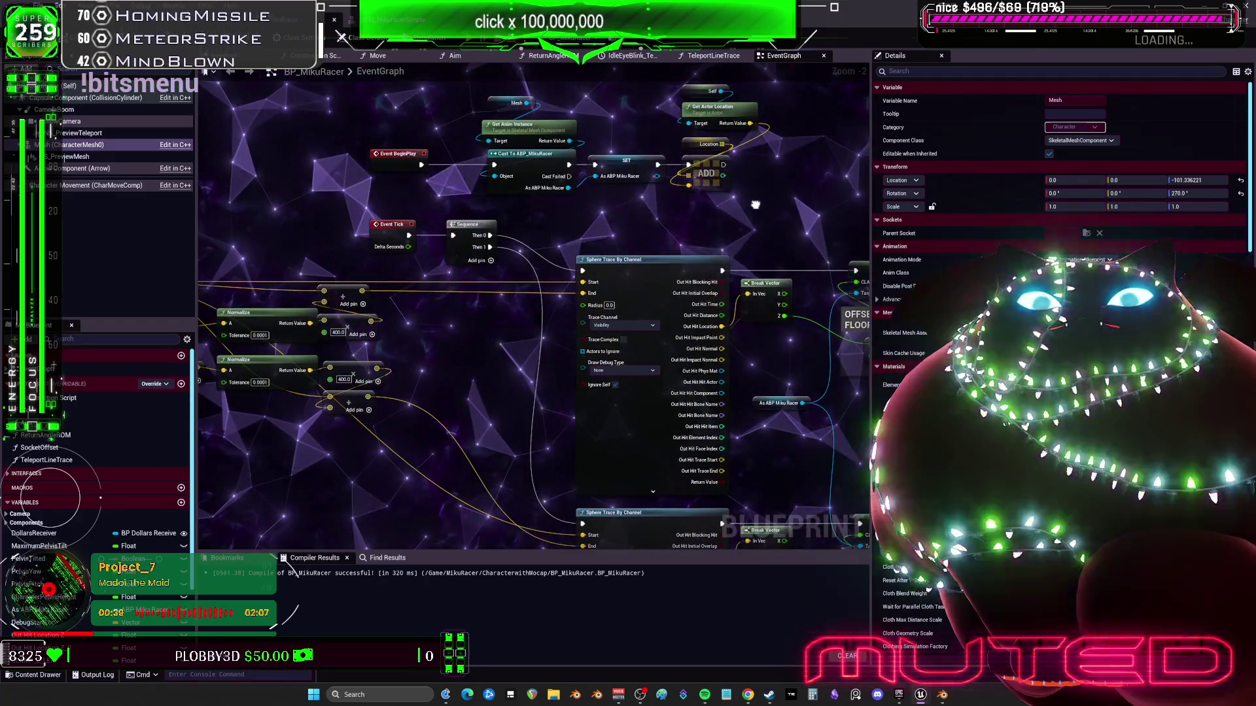
pyautogui.moveTo(212, 191); pyautogui.dragTo(694, 269)
pyautogui.scroll(1, 310, 186)
pyautogui.moveTo(310, 185); pyautogui.dragTo(398, 178)
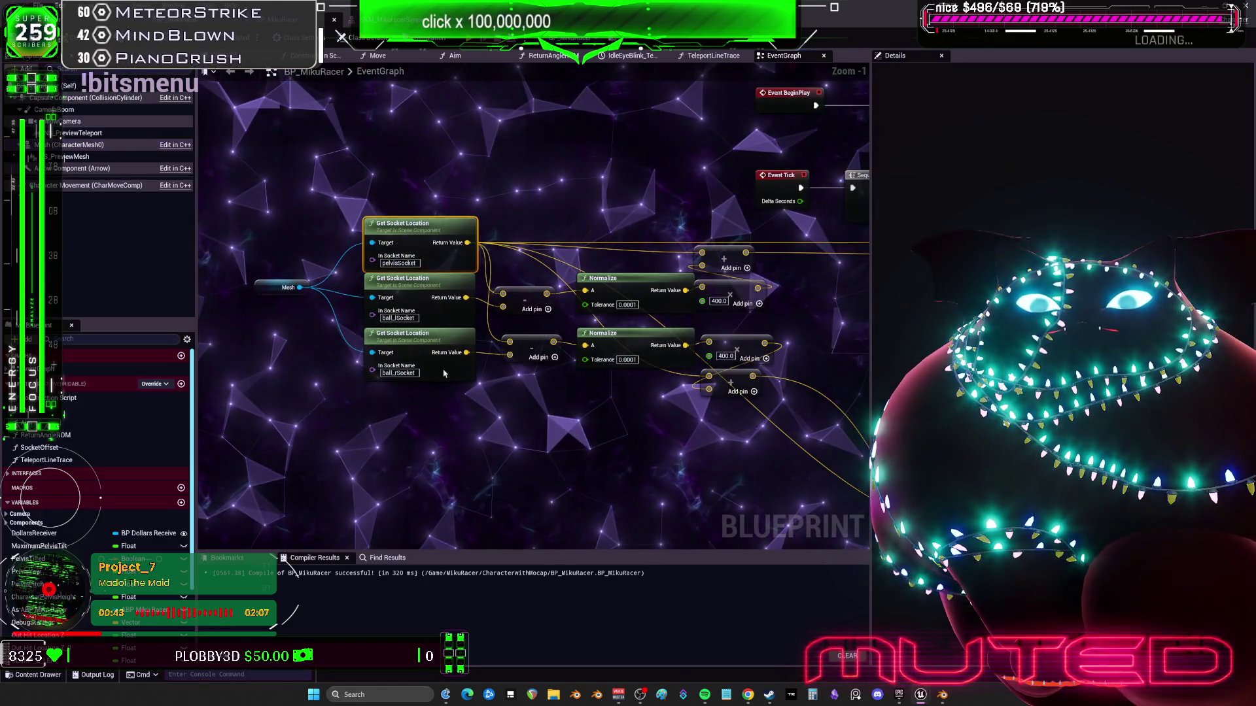
pyautogui.scroll(-2, 444, 187)
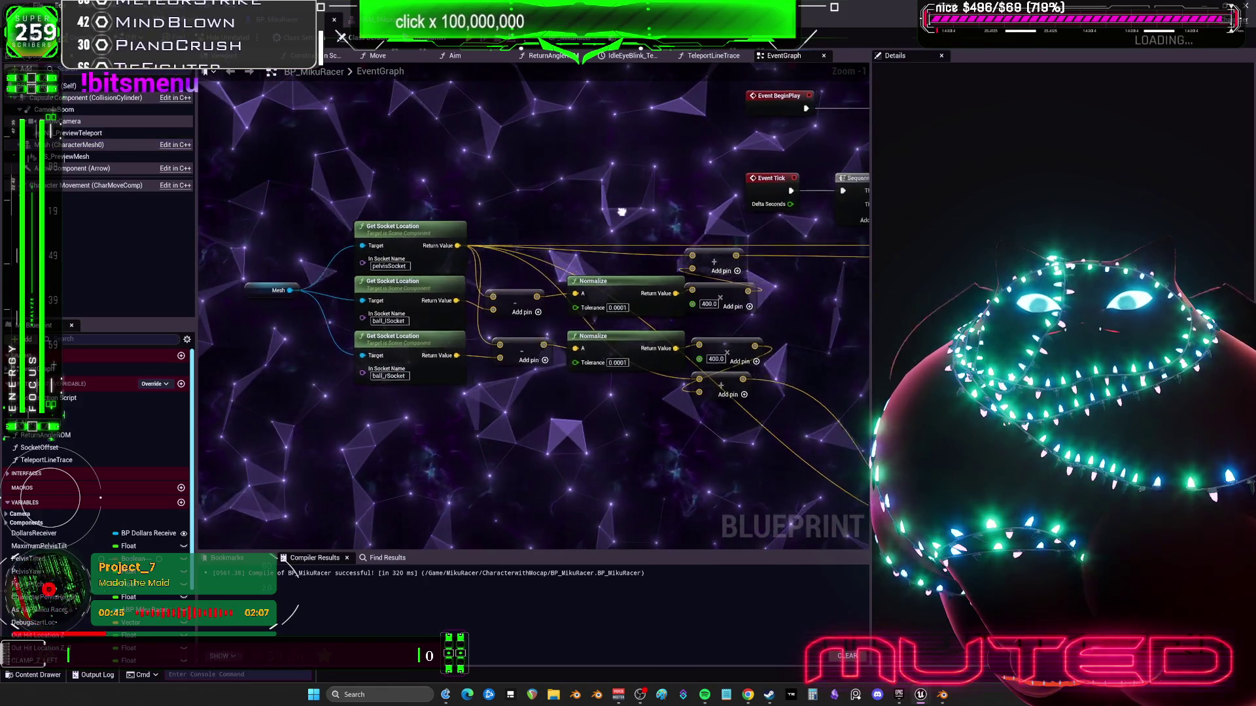
pyautogui.moveTo(570, 204)
pyautogui.mouseDown()
pyautogui.moveTo(680, 254)
pyautogui.moveTo(401, 236)
pyautogui.moveTo(489, 353)
pyautogui.mouseUp()
# Search 'dynamic moving' and add a Dynamic Weighted Moving Average Float node above Event Tick
pyautogui.rightClick(468, 200)
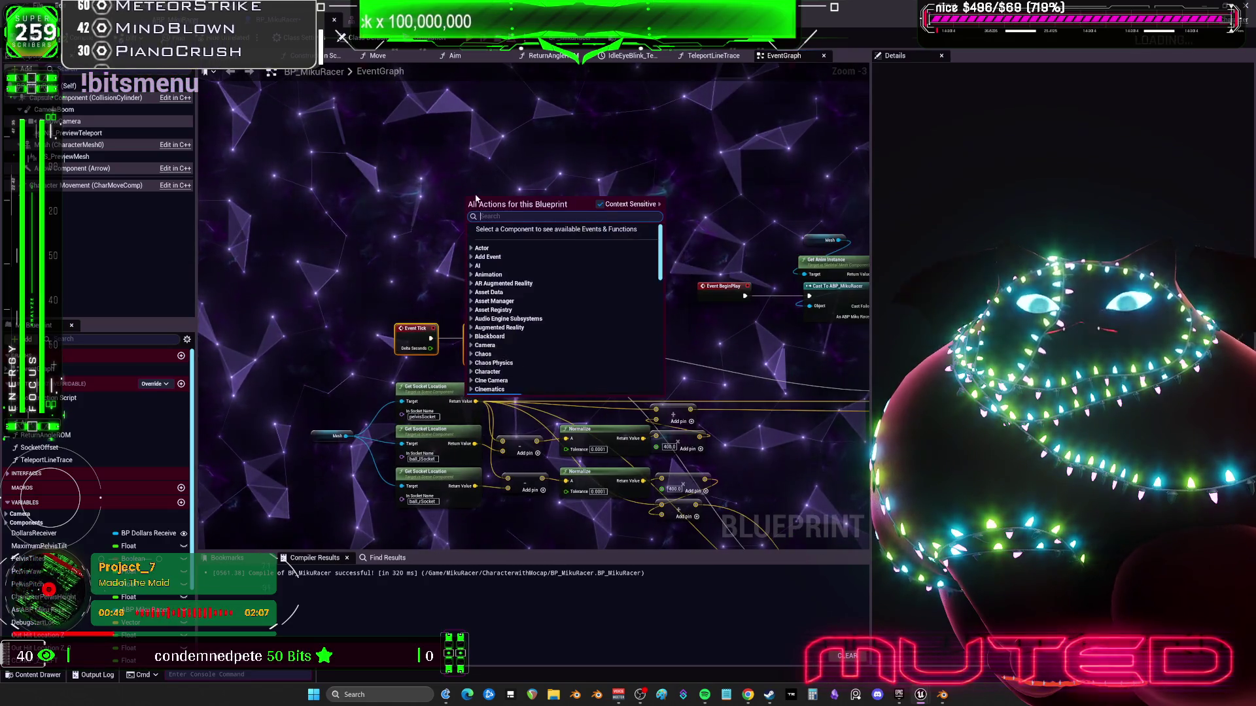
pyautogui.write('dnyam')
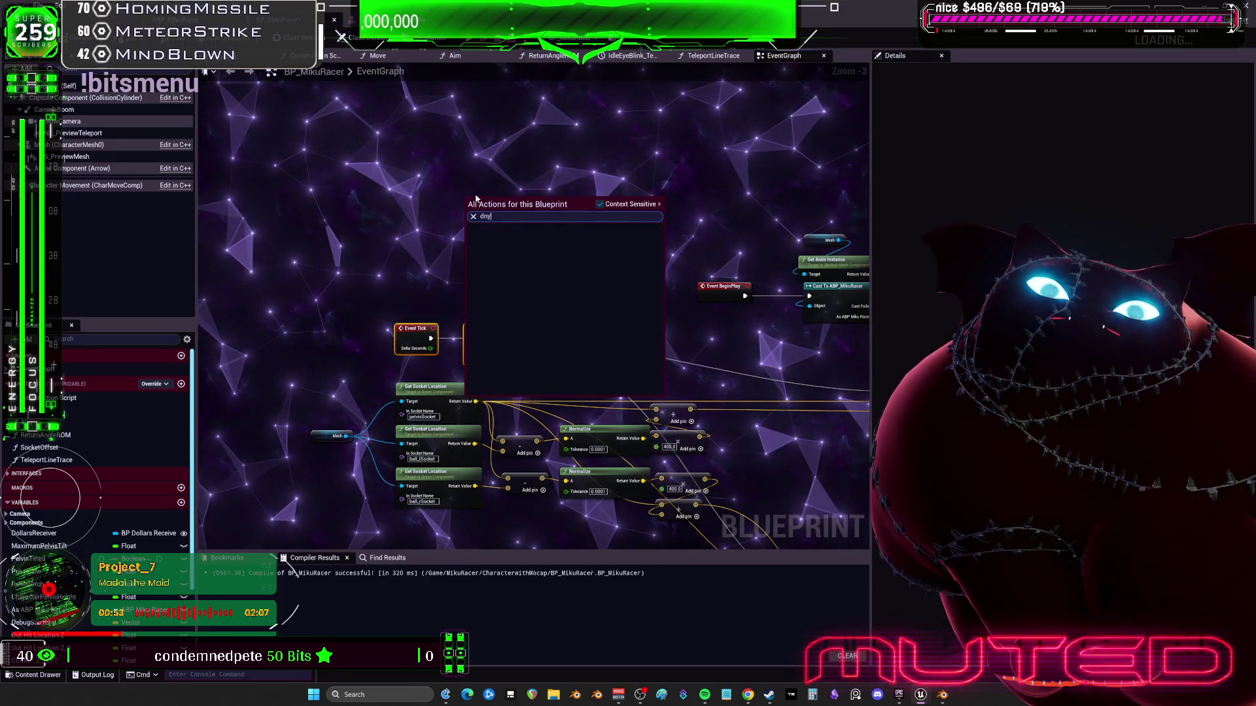
pyautogui.press('BackSpace')
pyautogui.press('BackSpace')
pyautogui.write('ynamic')
pyautogui.write(' wiehg')
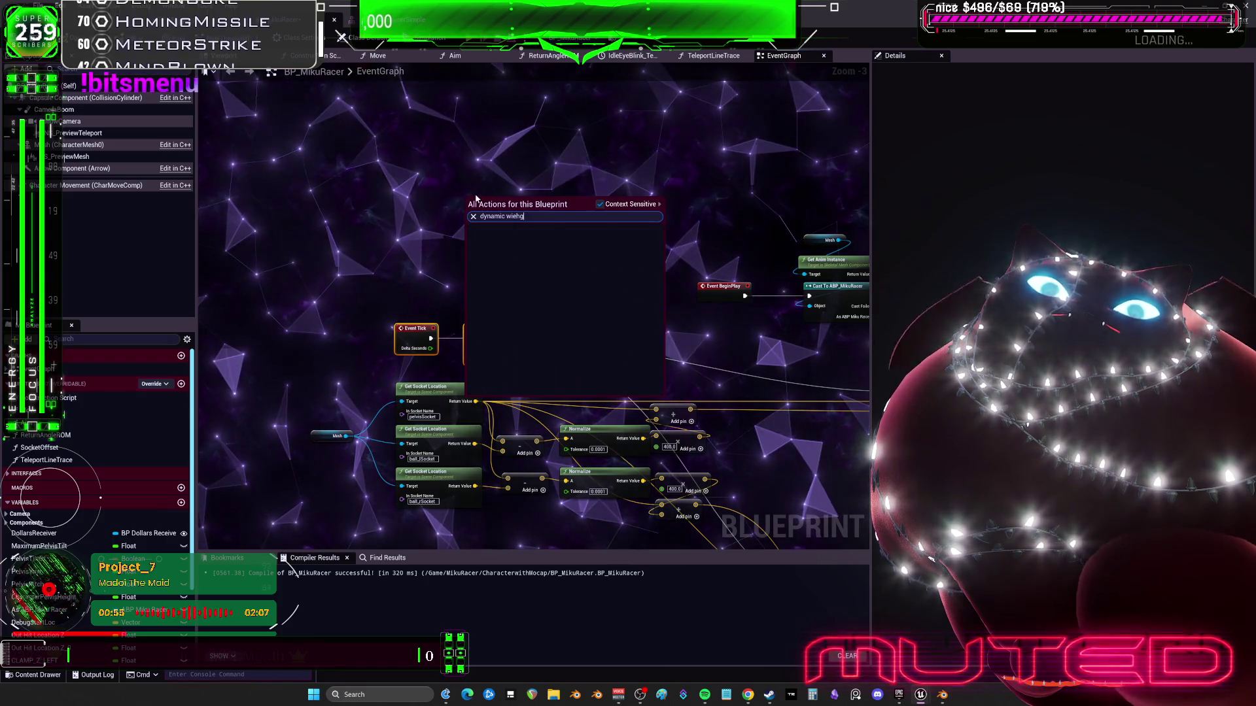
pyautogui.press('BackSpace')
pyautogui.press('BackSpace')
pyautogui.press('BackSpace')
pyautogui.press('BackSpace')
pyautogui.press('BackSpace')
pyautogui.write('moving')
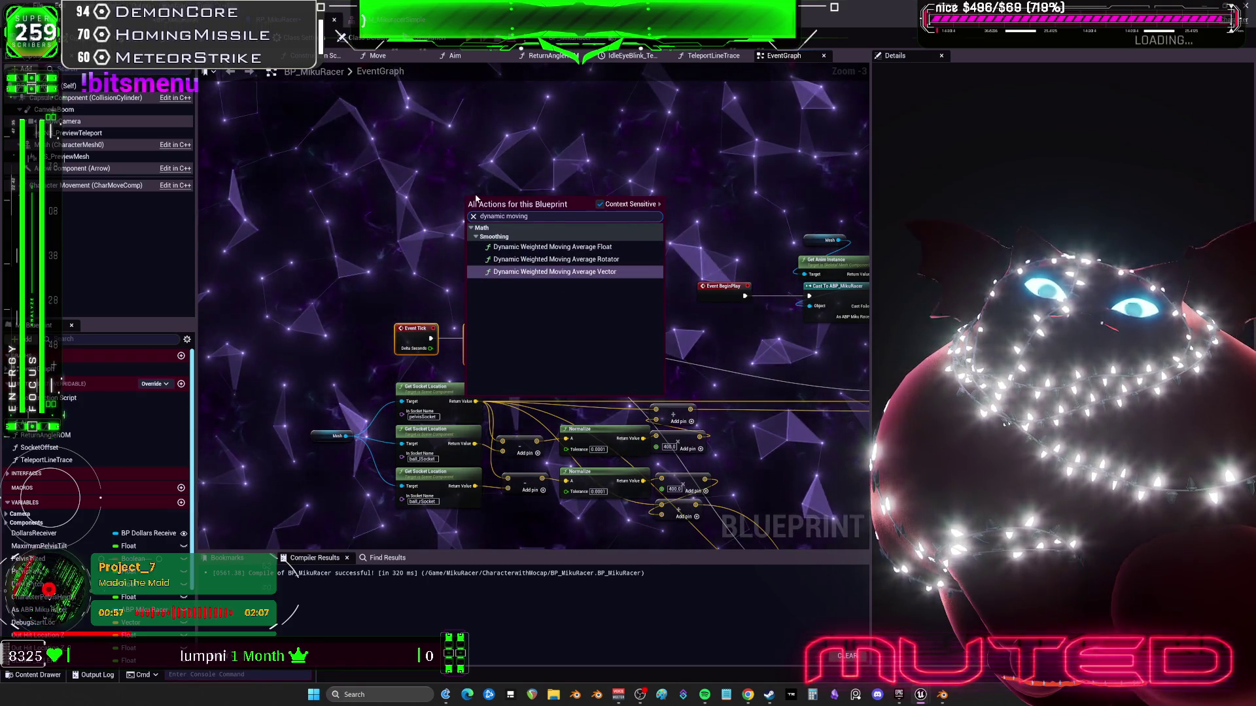
pyautogui.click(587, 251)
pyautogui.scroll(3, 585, 247)
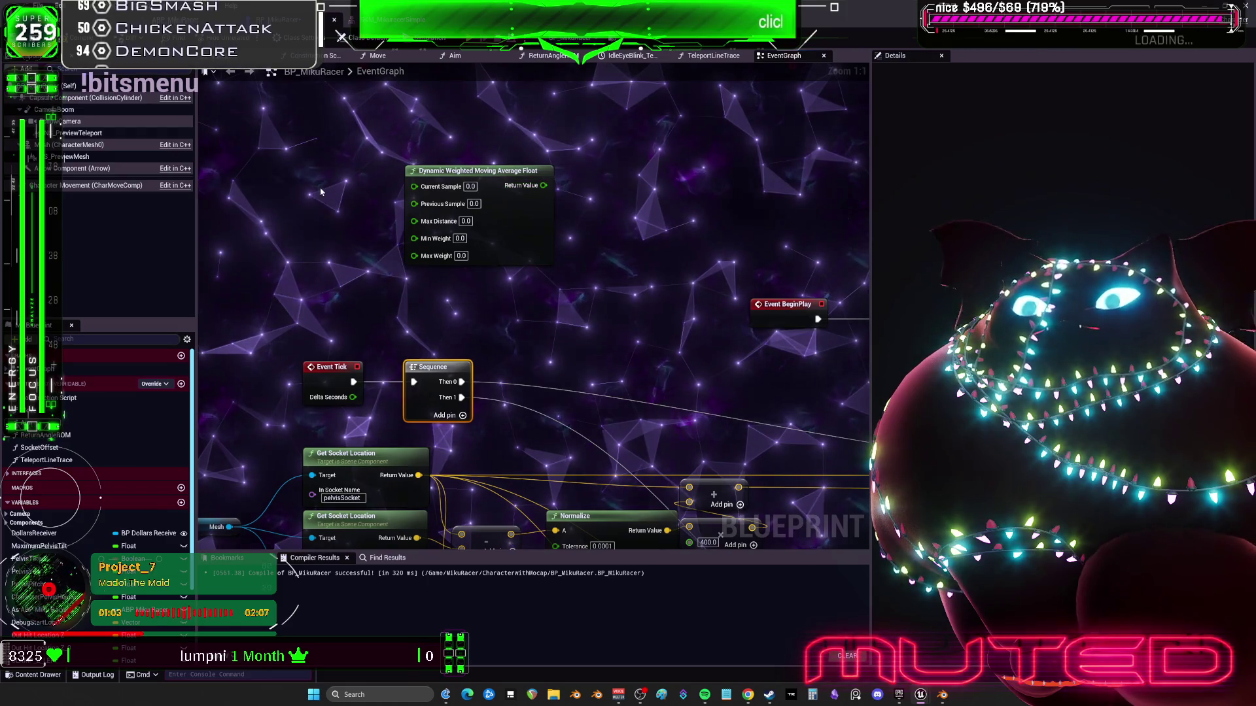
# Move the Mesh and pelvisSocket Get Socket Location nodes upward
pyautogui.moveTo(320, 192); pyautogui.dragTo(405, 62)
pyautogui.click(261, 424)
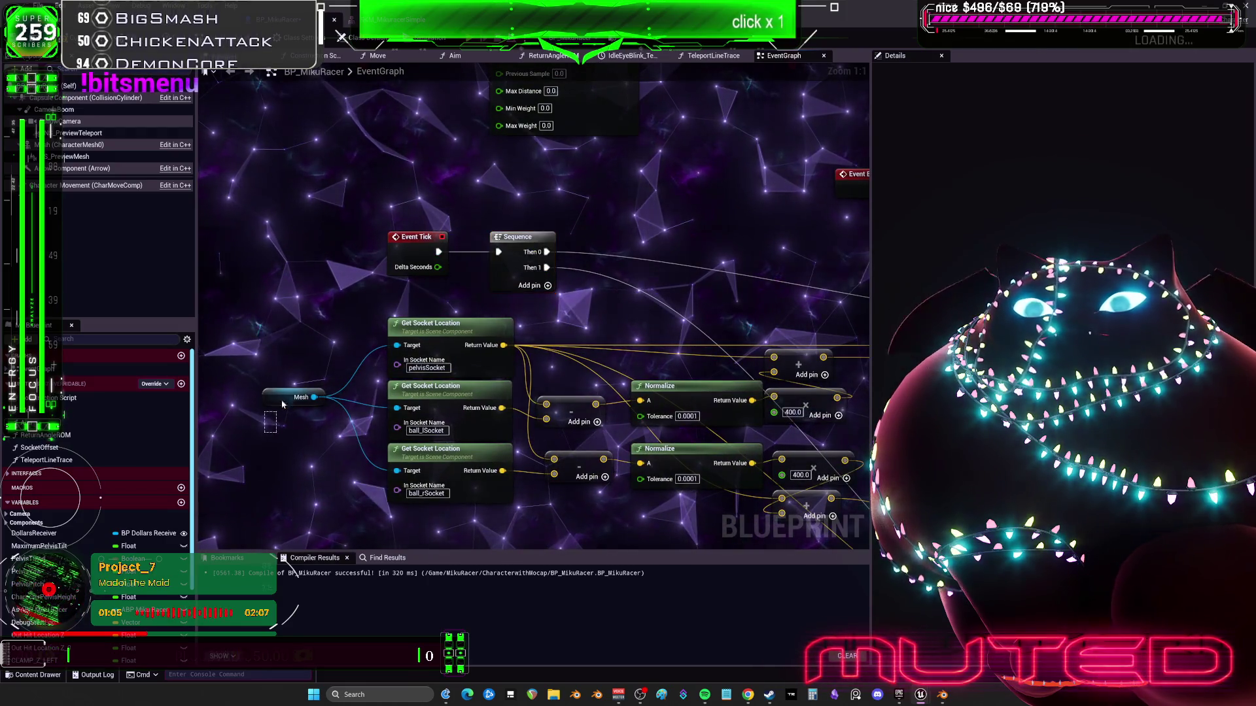
pyautogui.moveTo(428, 327)
pyautogui.mouseDown()
pyautogui.moveTo(418, 82)
pyautogui.moveTo(399, 187)
pyautogui.moveTo(417, 199)
pyautogui.mouseUp()
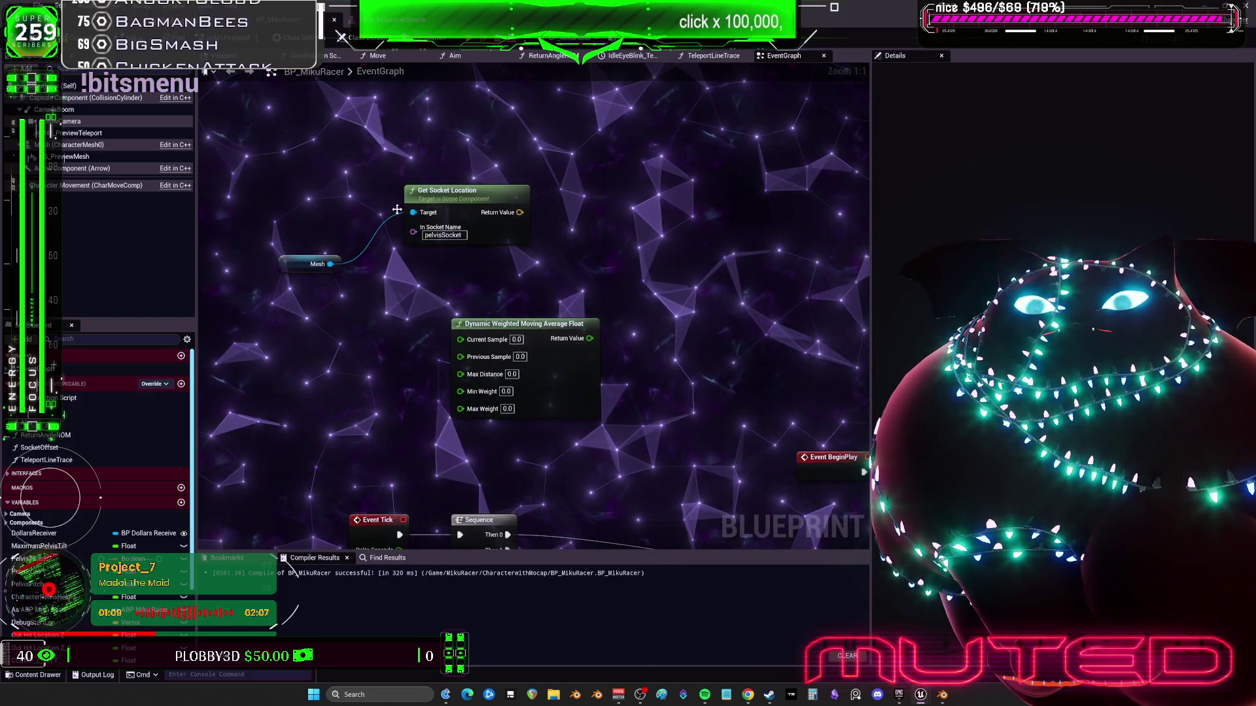
# Add a Capsule Component reference feeding a Get World Location node, deleting a wrongly added node
pyautogui.moveTo(98, 97)
pyautogui.mouseDown()
pyautogui.moveTo(396, 115)
pyautogui.moveTo(470, 148)
pyautogui.mouseUp()
pyautogui.write('get world locait')
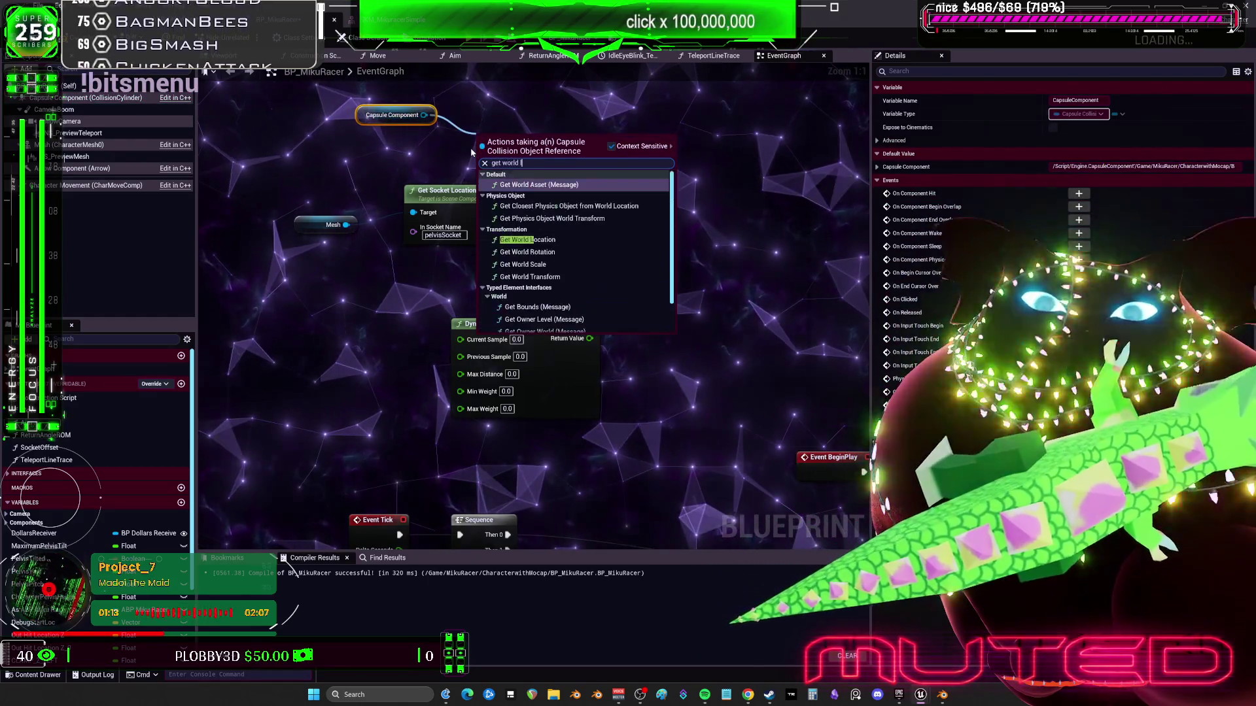
pyautogui.press('BackSpace')
pyautogui.press('BackSpace')
pyautogui.write('tion')
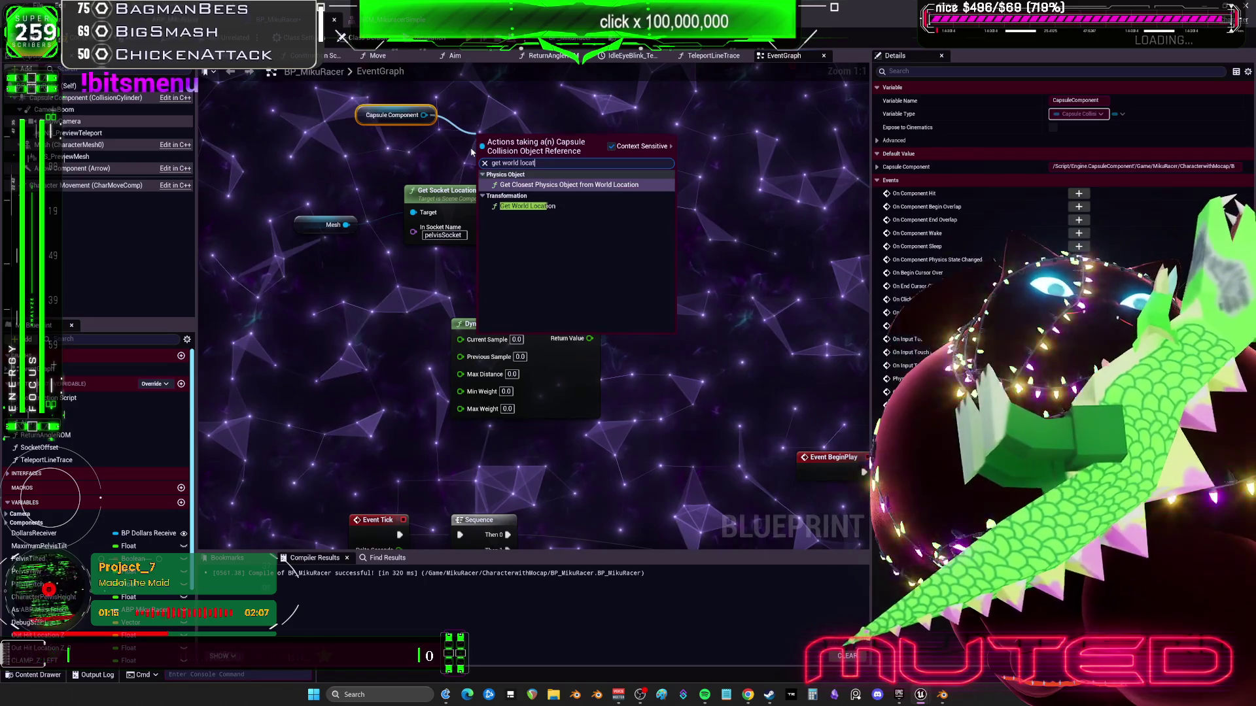
pyautogui.press('Return')
pyautogui.press('Delete')
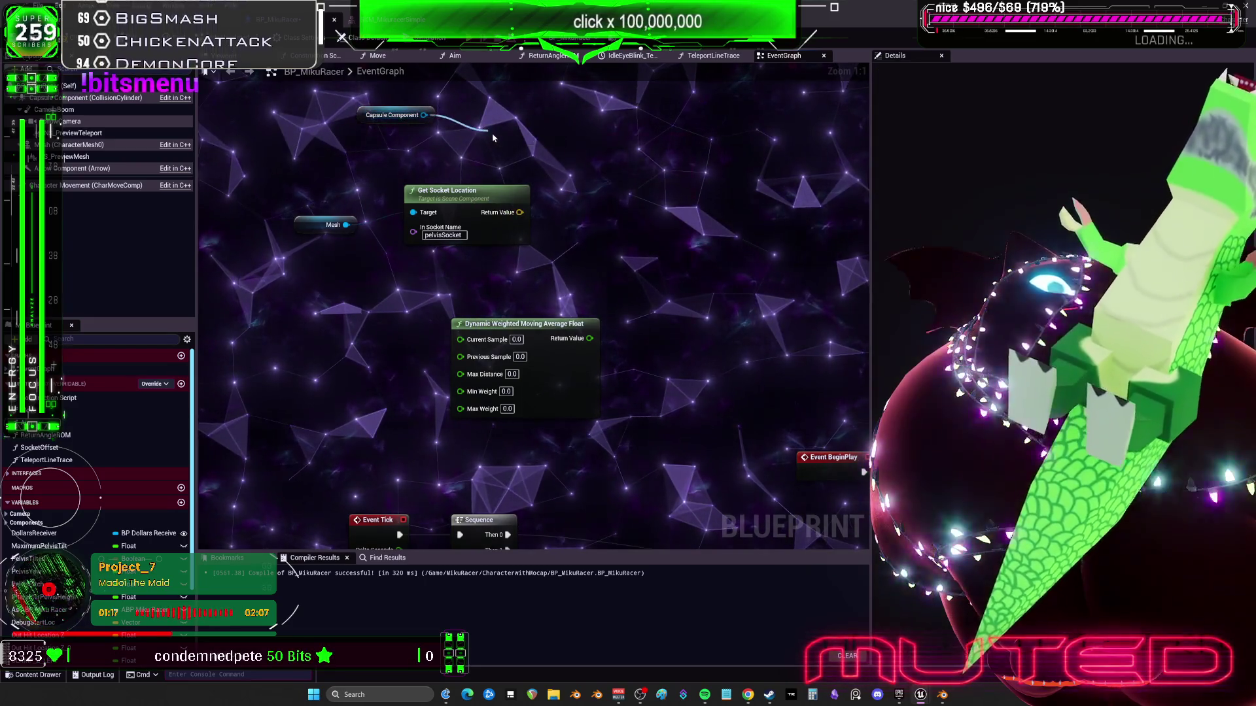
pyautogui.moveTo(492, 137); pyautogui.dragTo(491, 137)
pyautogui.write('world locaiton')
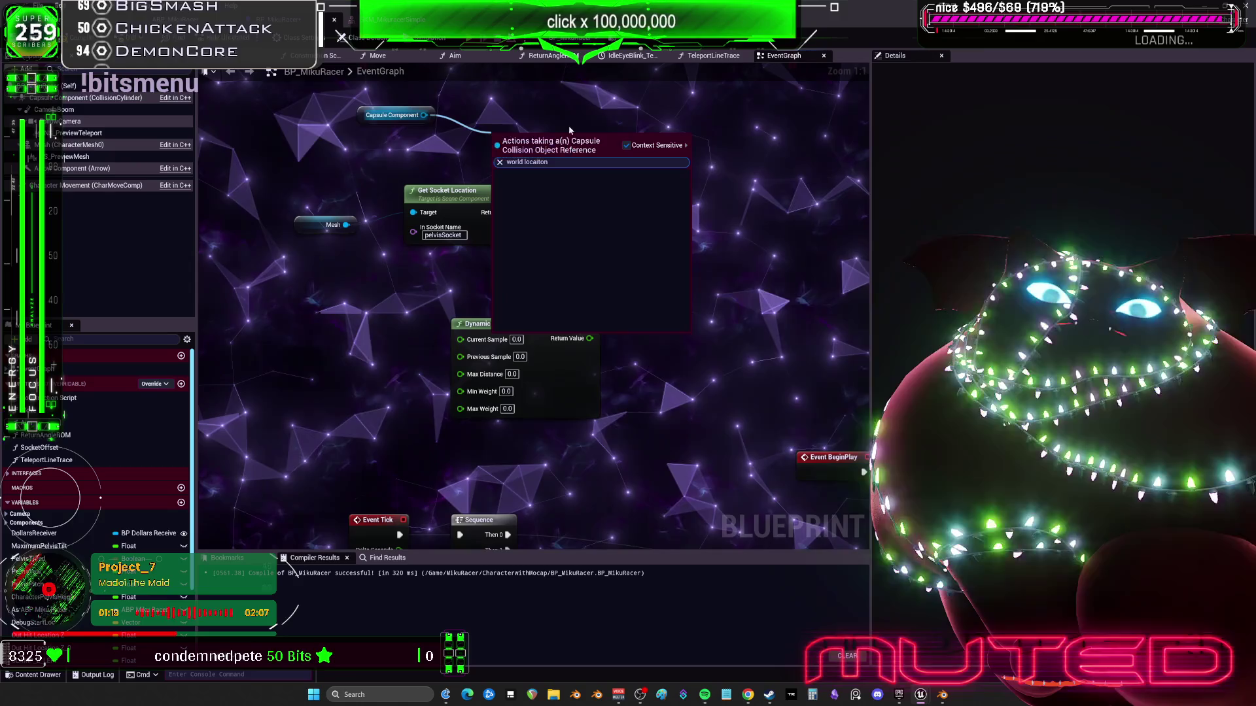
pyautogui.press('BackSpace')
pyautogui.press('BackSpace')
pyautogui.write('tion')
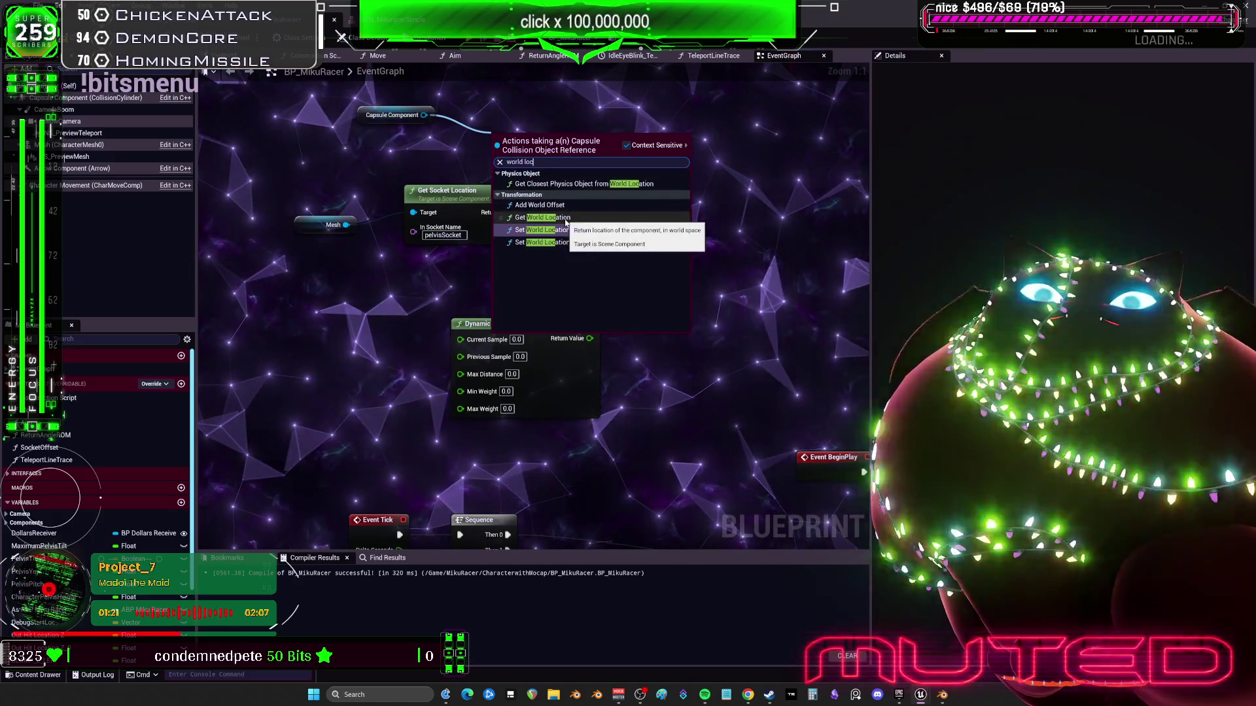
pyautogui.click(563, 224)
pyautogui.moveTo(583, 149); pyautogui.dragTo(473, 237)
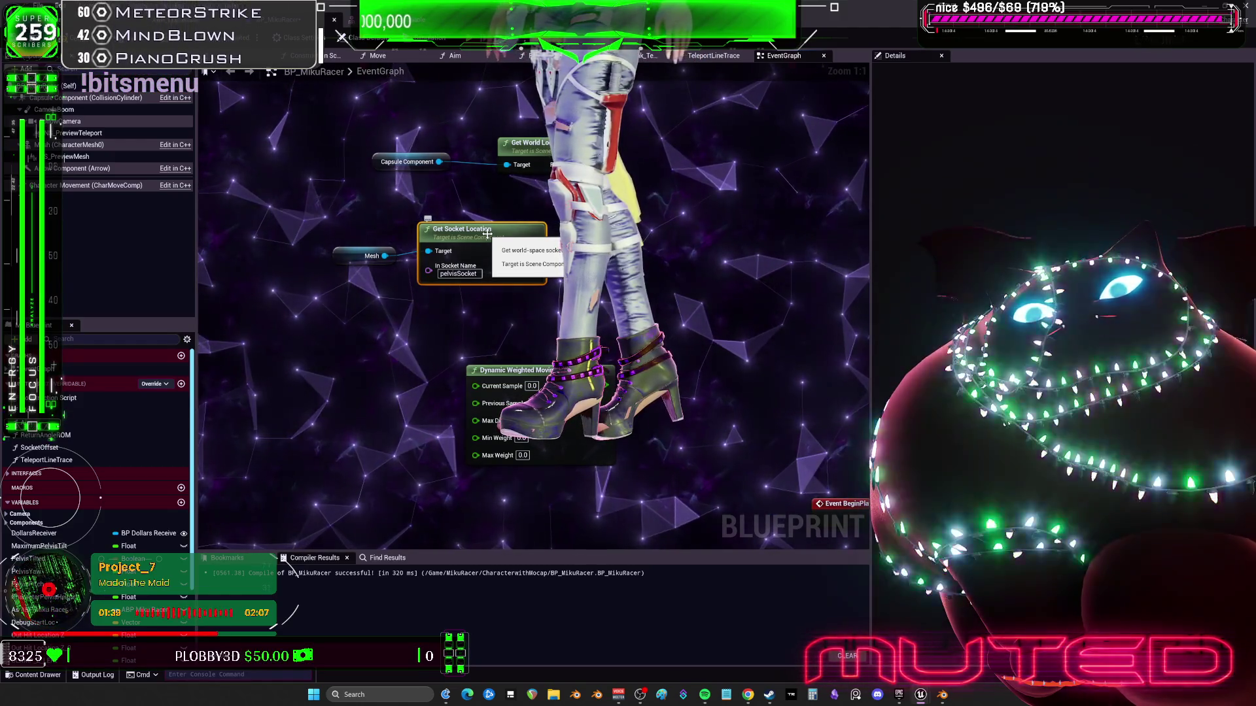
# Add Break Vector nodes for the capsule world location and the pelvis socket location
pyautogui.moveTo(487, 234); pyautogui.dragTo(387, 266)
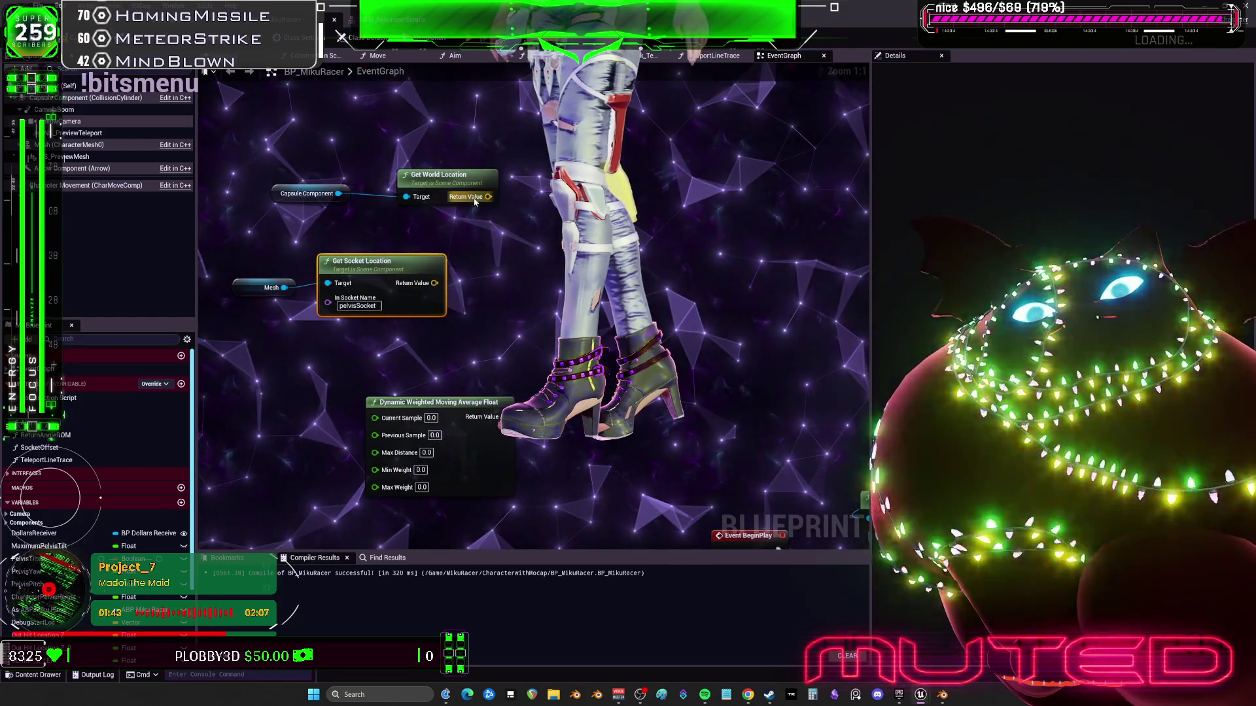
pyautogui.moveTo(491, 197); pyautogui.dragTo(535, 237)
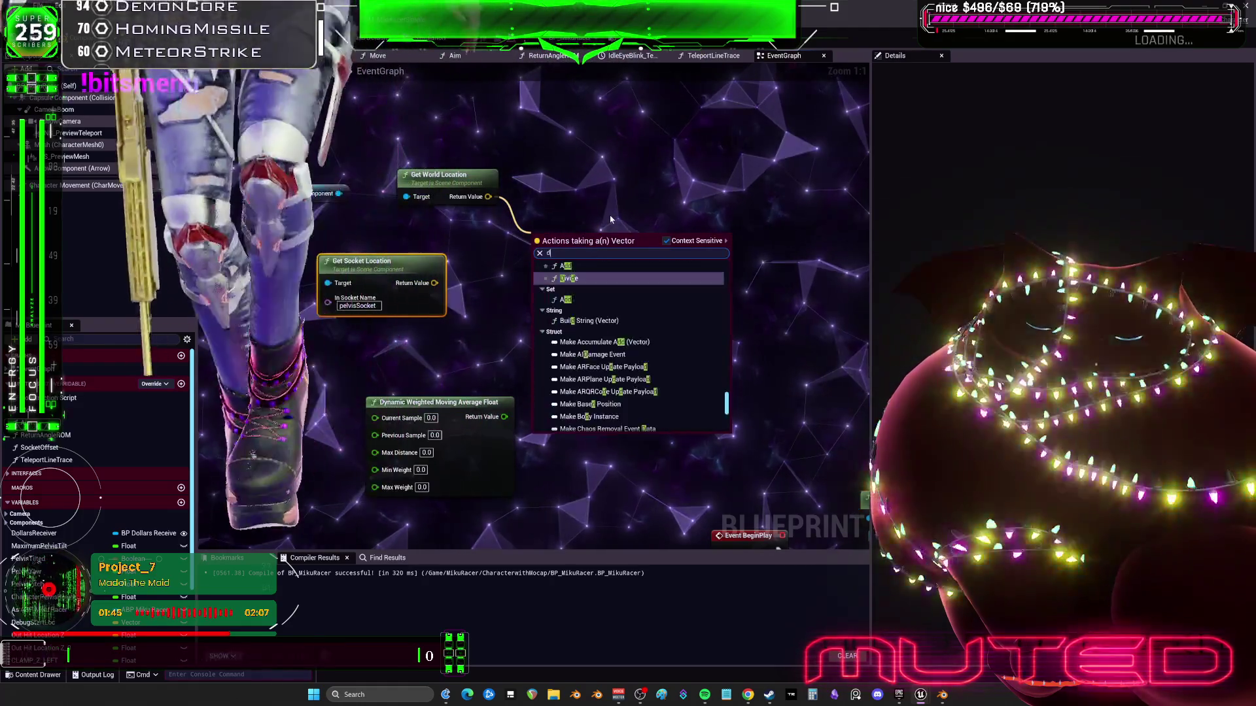
pyautogui.write('di')
pyautogui.press('BackSpace')
pyautogui.press('BackSpace')
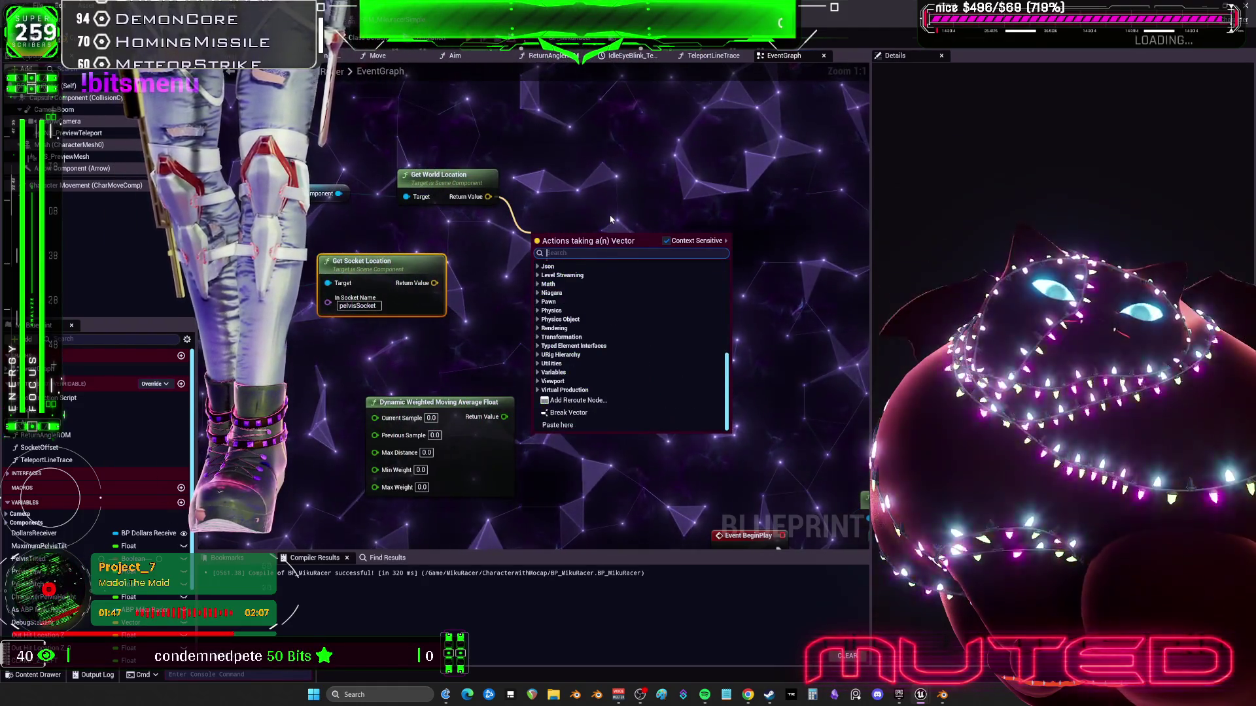
pyautogui.press('Escape')
pyautogui.moveTo(487, 196); pyautogui.dragTo(524, 252)
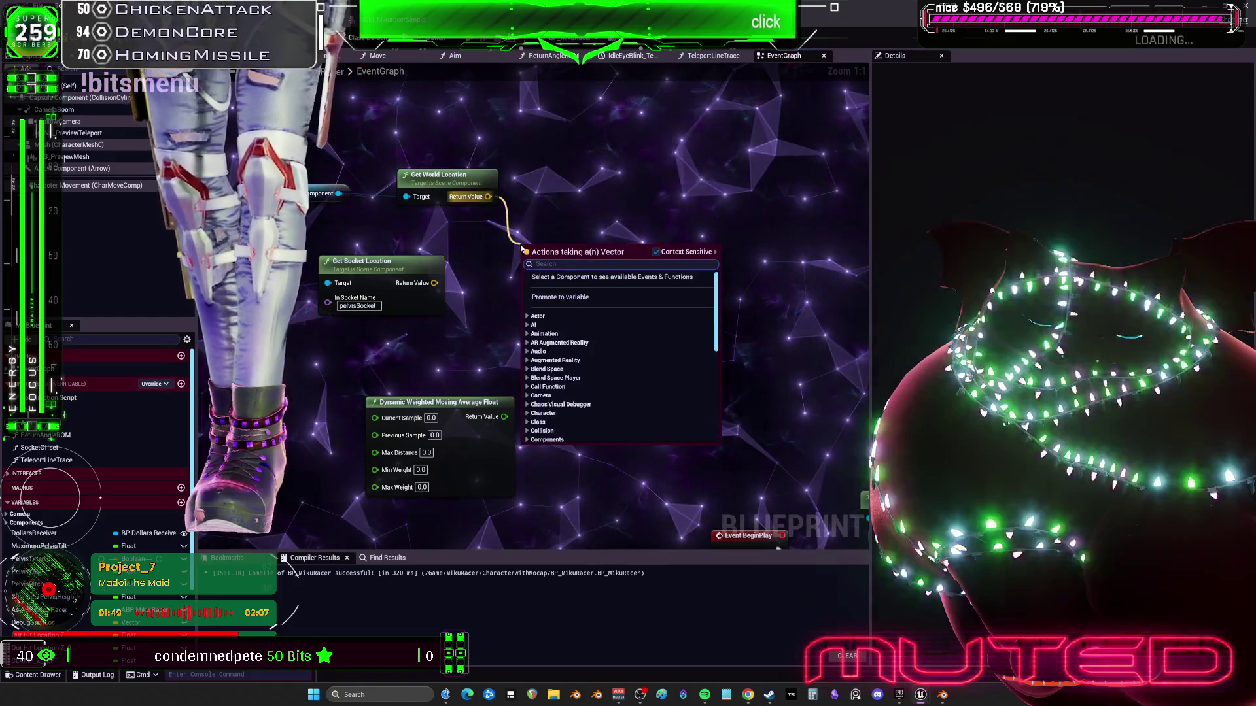
pyautogui.write('break')
pyautogui.click(561, 298)
pyautogui.moveTo(434, 283); pyautogui.dragTo(468, 325)
pyautogui.write('brewa')
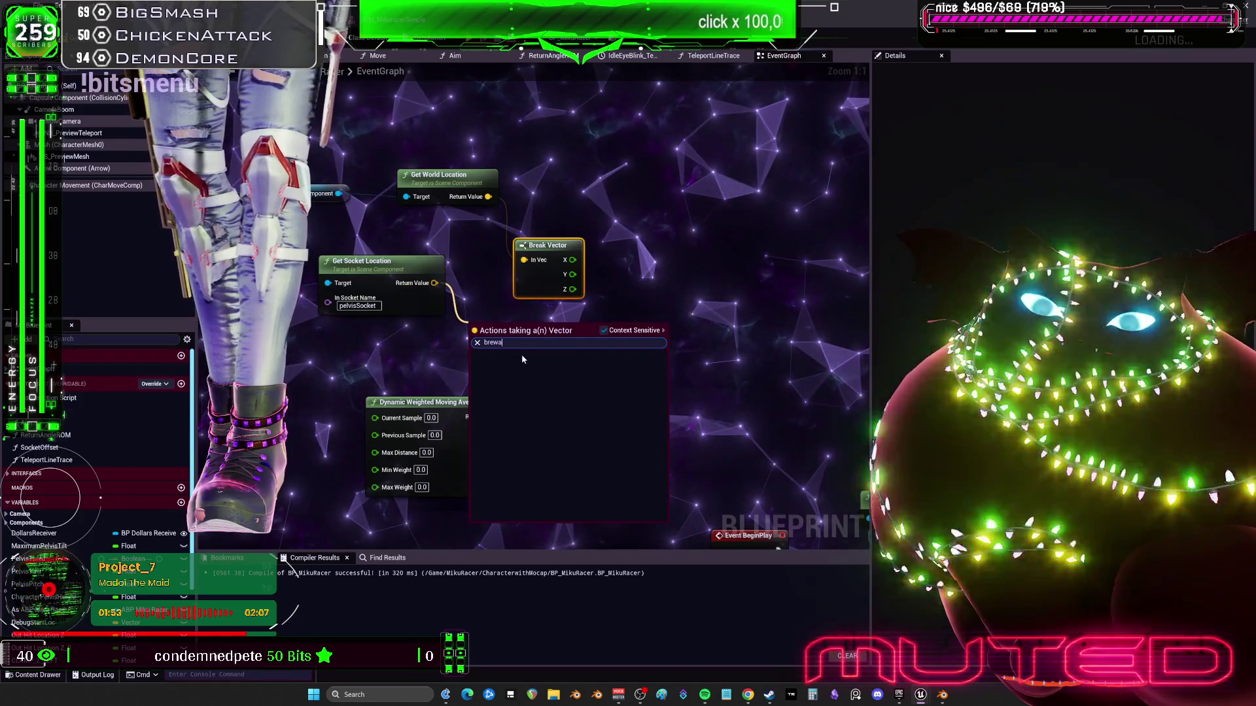
pyautogui.press('BackSpace')
pyautogui.press('BackSpace')
pyautogui.write('a')
pyautogui.click(524, 358)
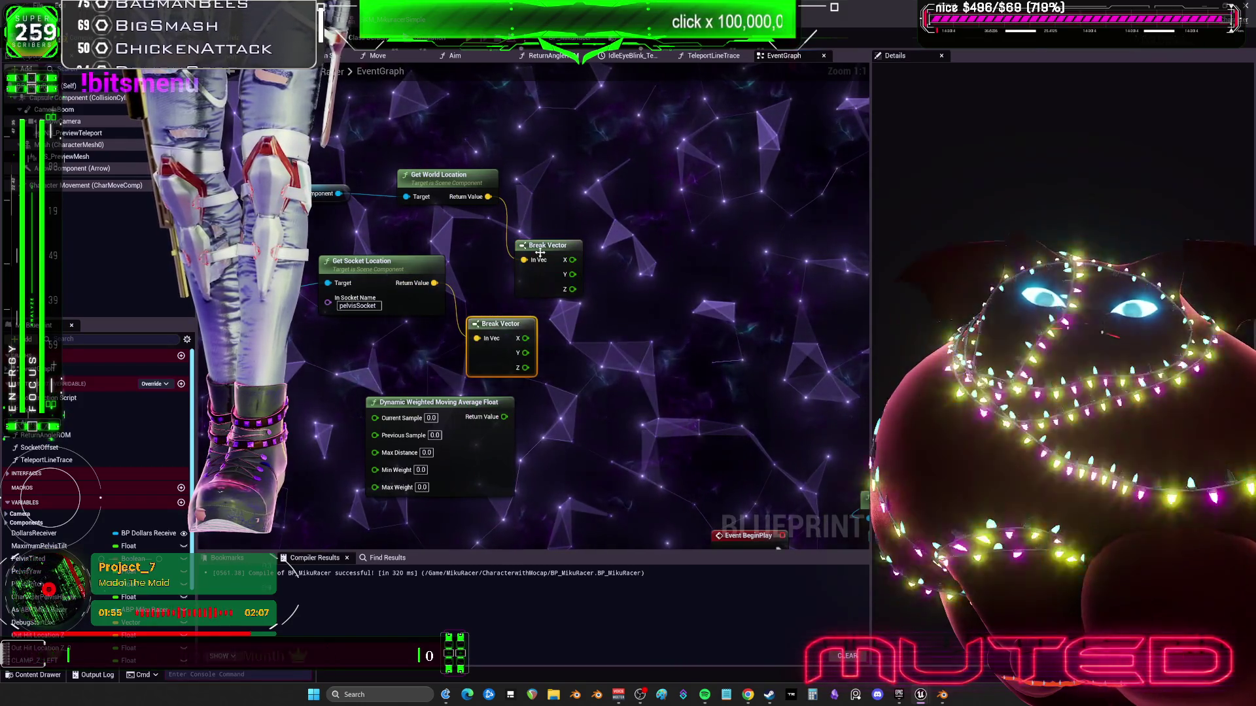
# Align the Break Vector, getter, Capsule Component and Mesh nodes into a tidy group
pyautogui.moveTo(499, 327); pyautogui.dragTo(537, 303)
pyautogui.moveTo(548, 245); pyautogui.dragTo(548, 191)
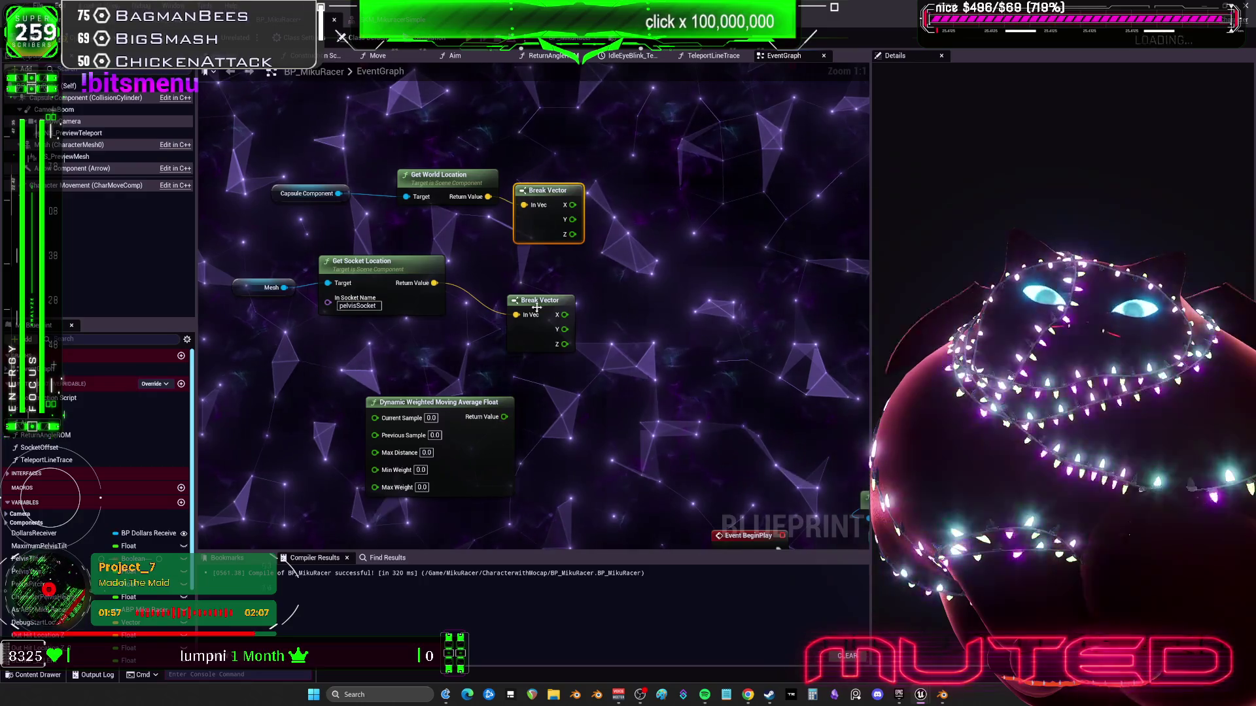
pyautogui.moveTo(542, 300); pyautogui.dragTo(550, 261)
pyautogui.moveTo(338, 193); pyautogui.dragTo(406, 196)
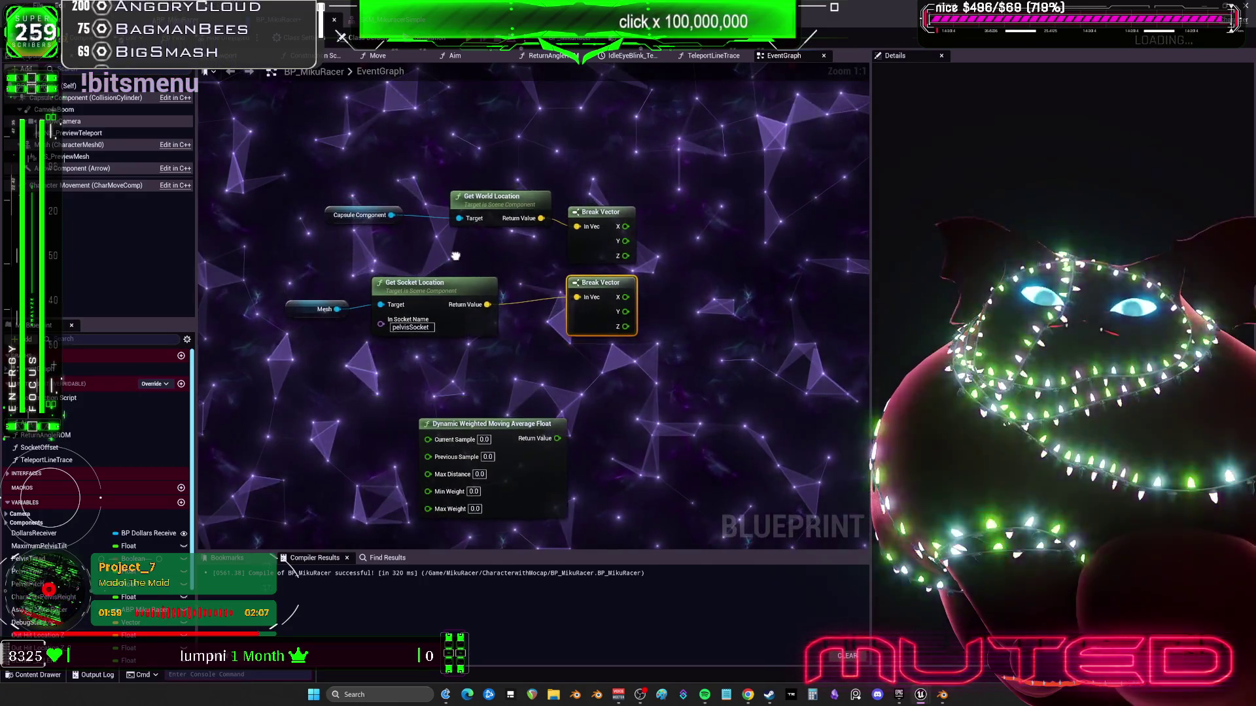
pyautogui.moveTo(556, 236); pyautogui.dragTo(322, 198)
pyautogui.moveTo(495, 211); pyautogui.dragTo(417, 259)
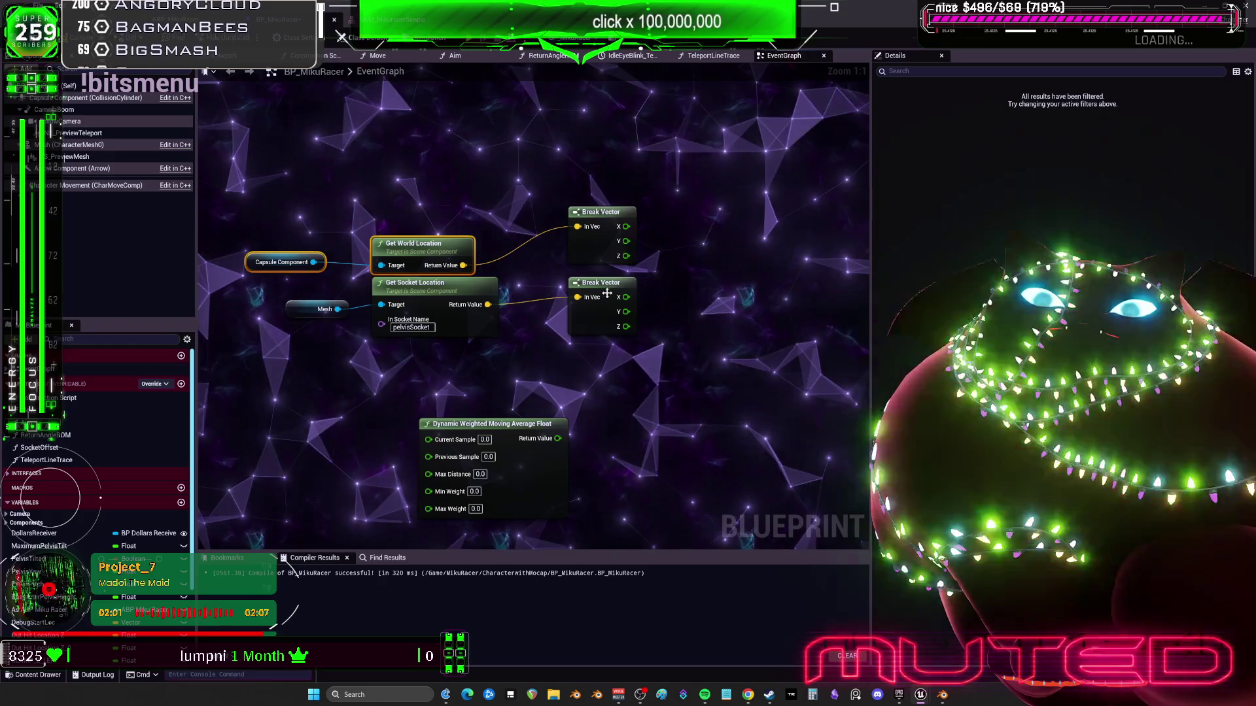
pyautogui.moveTo(607, 294); pyautogui.dragTo(574, 309)
pyautogui.moveTo(594, 256); pyautogui.dragTo(562, 277)
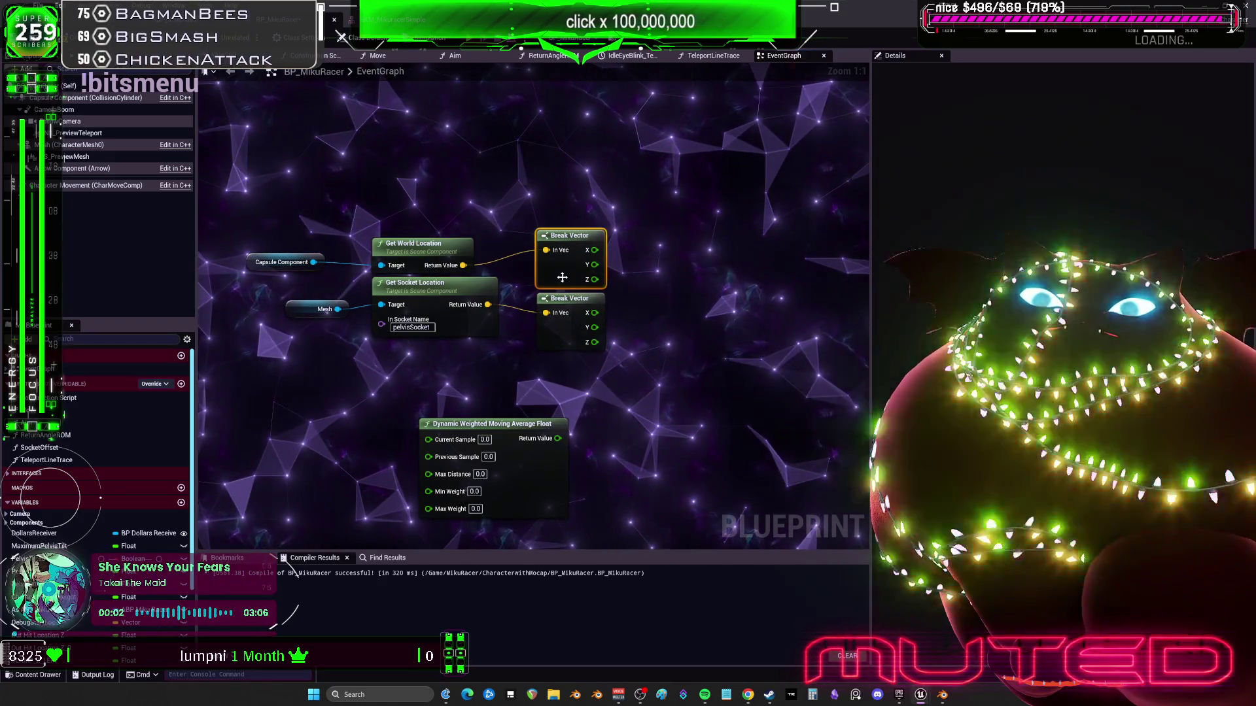
pyautogui.moveTo(457, 283); pyautogui.dragTo(457, 291)
pyautogui.moveTo(466, 242); pyautogui.dragTo(466, 231)
pyautogui.moveTo(264, 256); pyautogui.dragTo(293, 242)
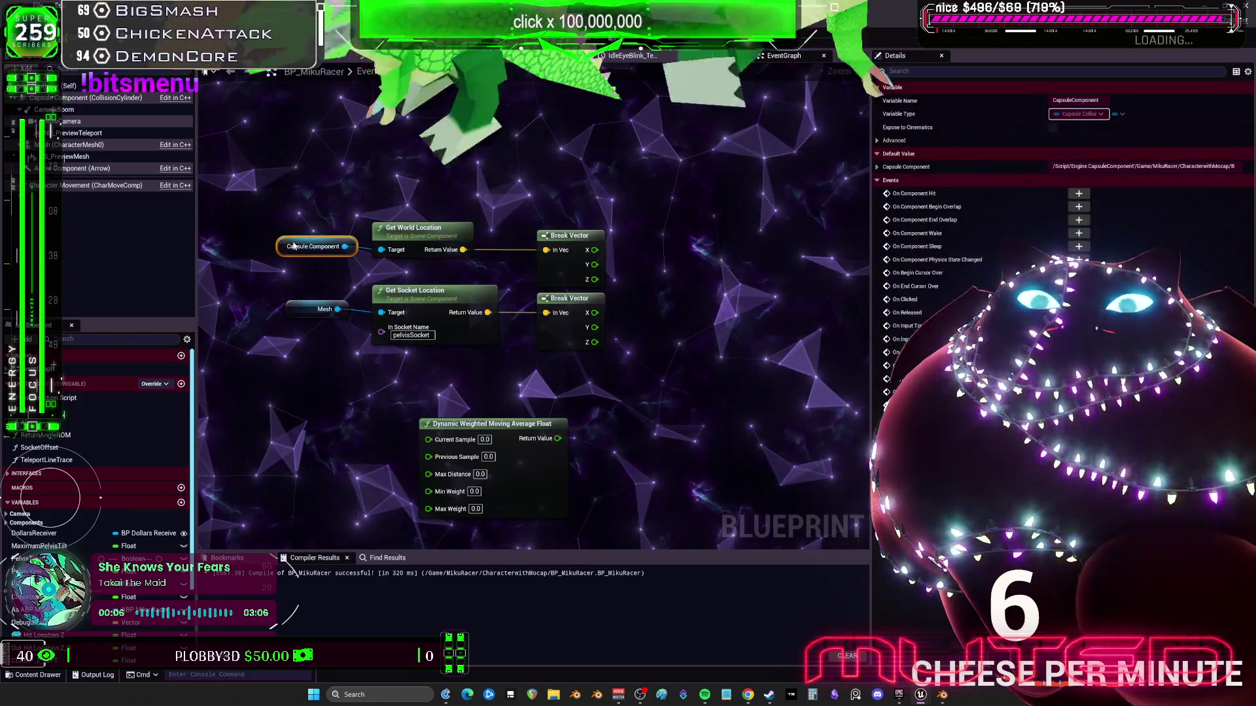
pyautogui.moveTo(323, 309); pyautogui.dragTo(333, 317)
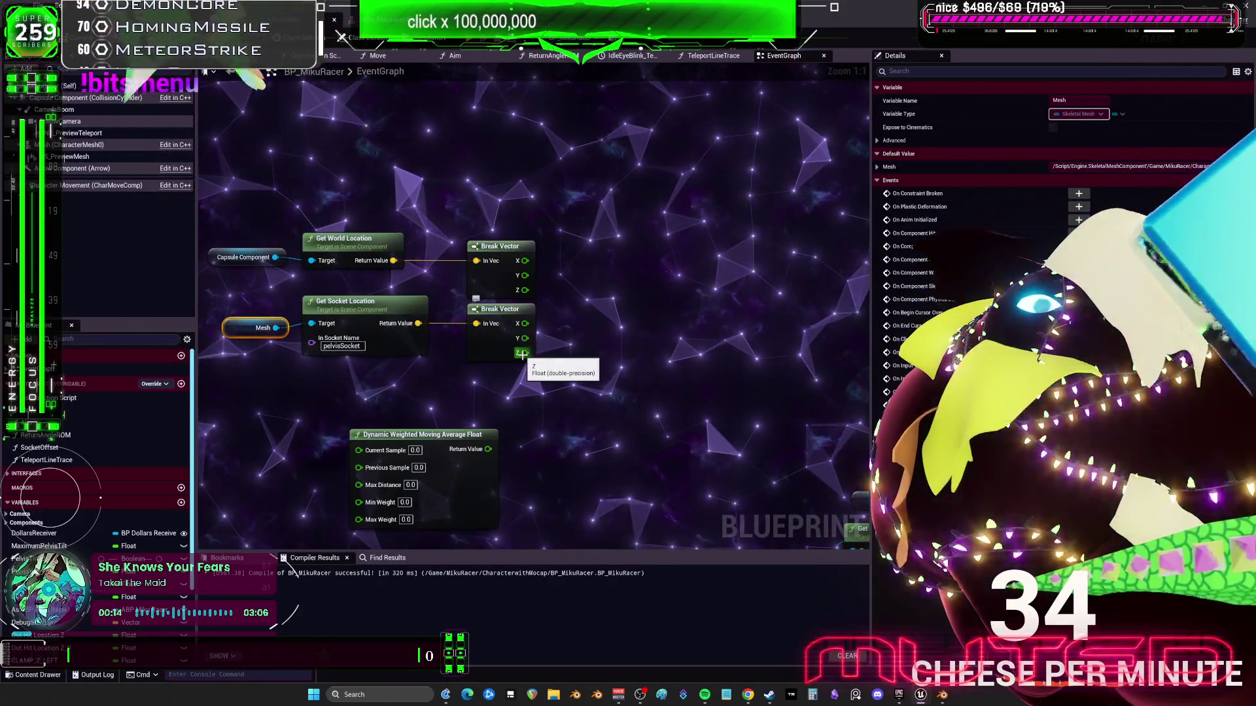
# Subtract capsule Z from pelvis socket Z and place the socket nodes above
pyautogui.moveTo(623, 323); pyautogui.dragTo(623, 323)
pyautogui.write('subt')
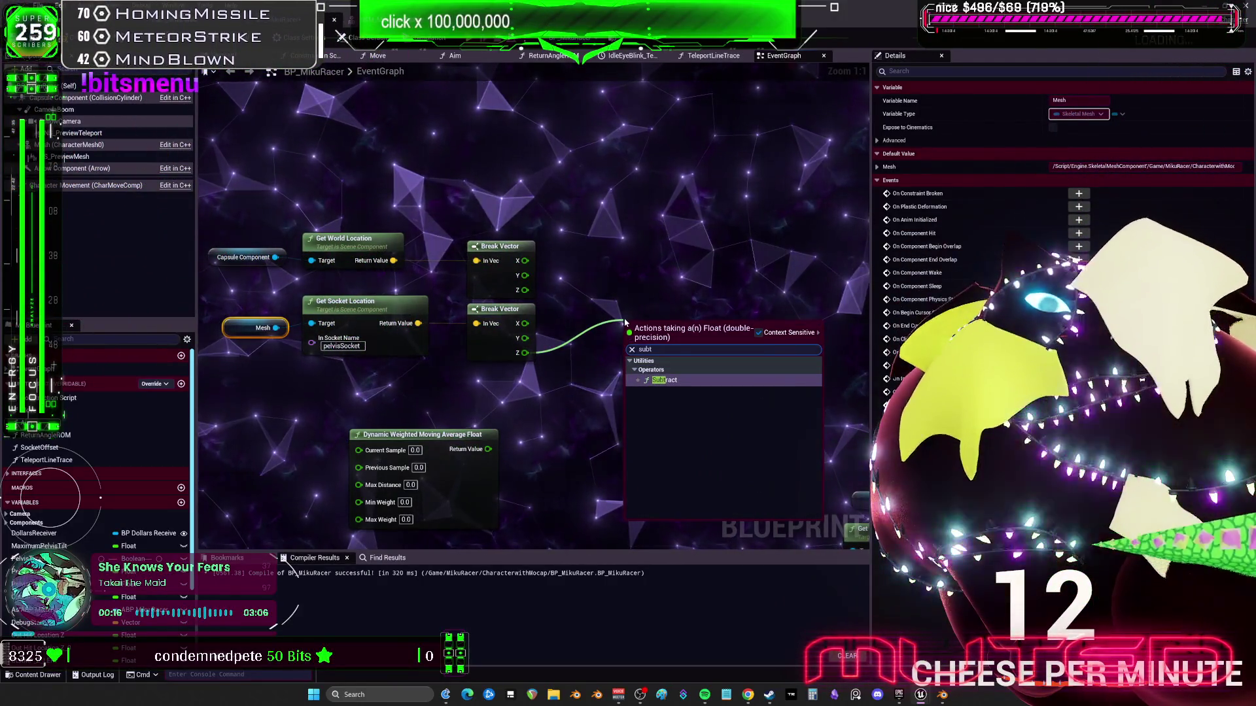
pyautogui.press('Return')
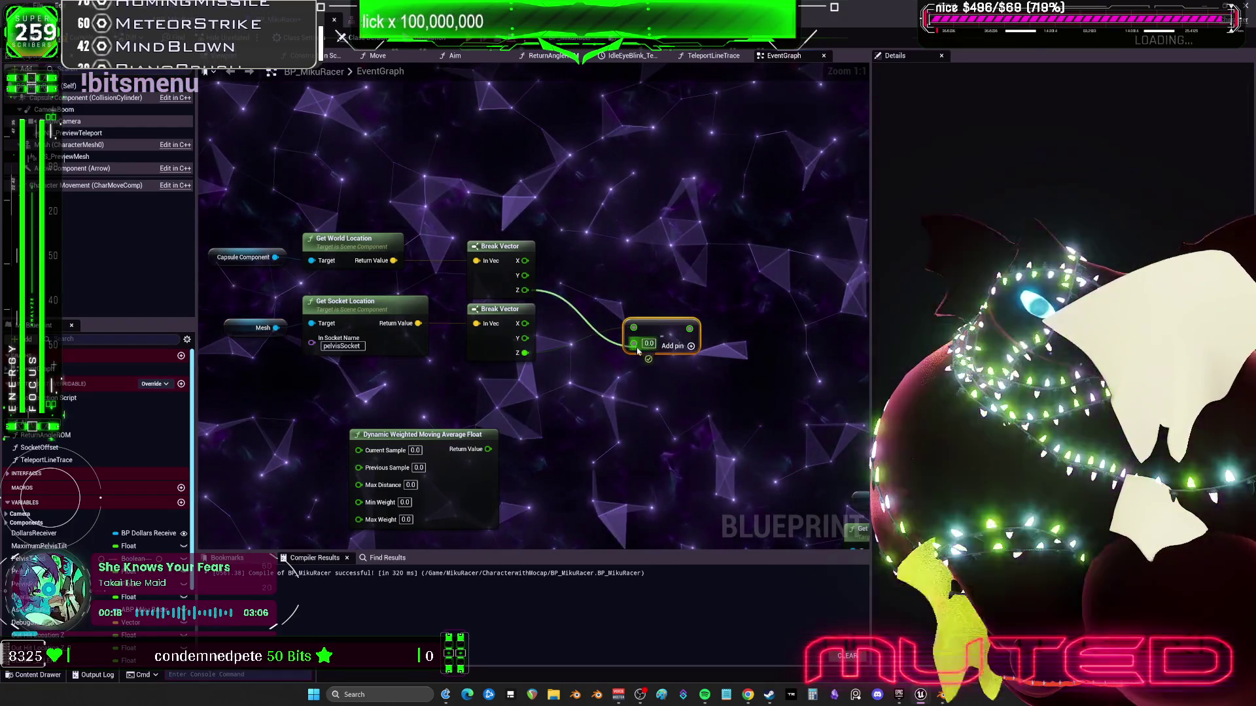
pyautogui.moveTo(507, 386); pyautogui.dragTo(219, 299)
pyautogui.moveTo(363, 315); pyautogui.dragTo(363, 181)
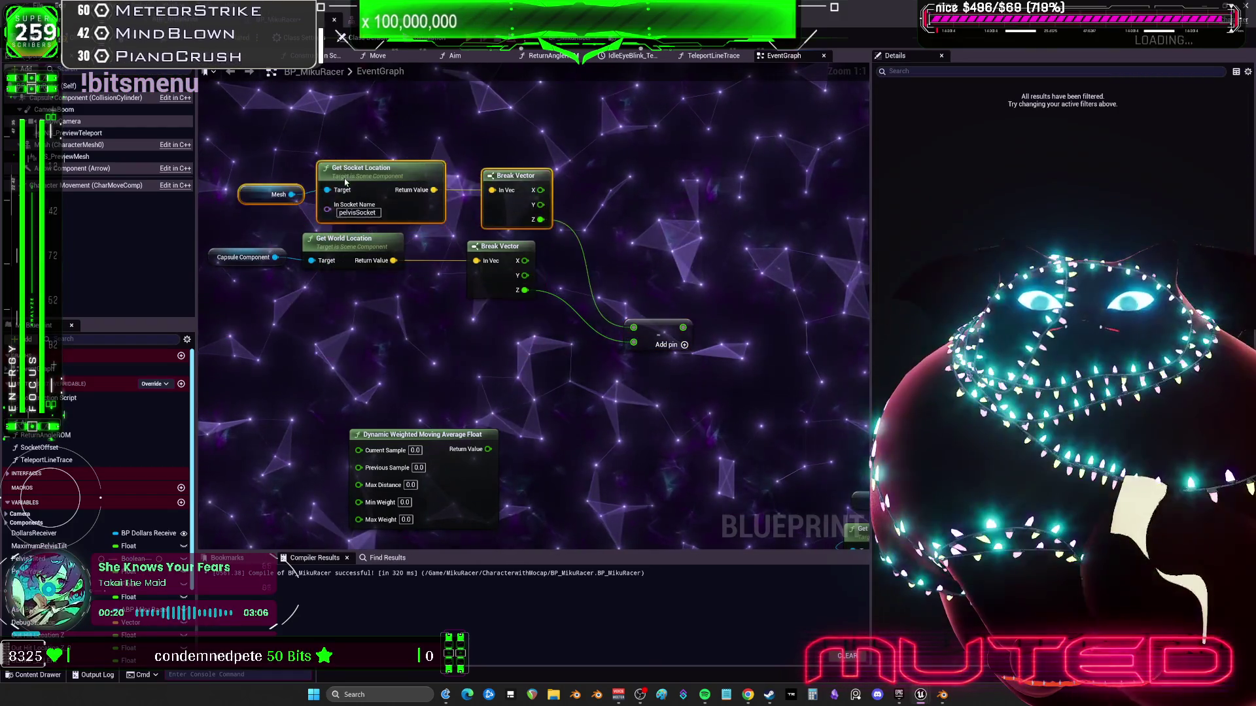
pyautogui.moveTo(670, 323)
pyautogui.mouseDown()
pyautogui.moveTo(648, 280)
pyautogui.moveTo(555, 274)
pyautogui.moveTo(569, 291)
pyautogui.moveTo(585, 283)
pyautogui.moveTo(575, 251)
pyautogui.mouseUp()
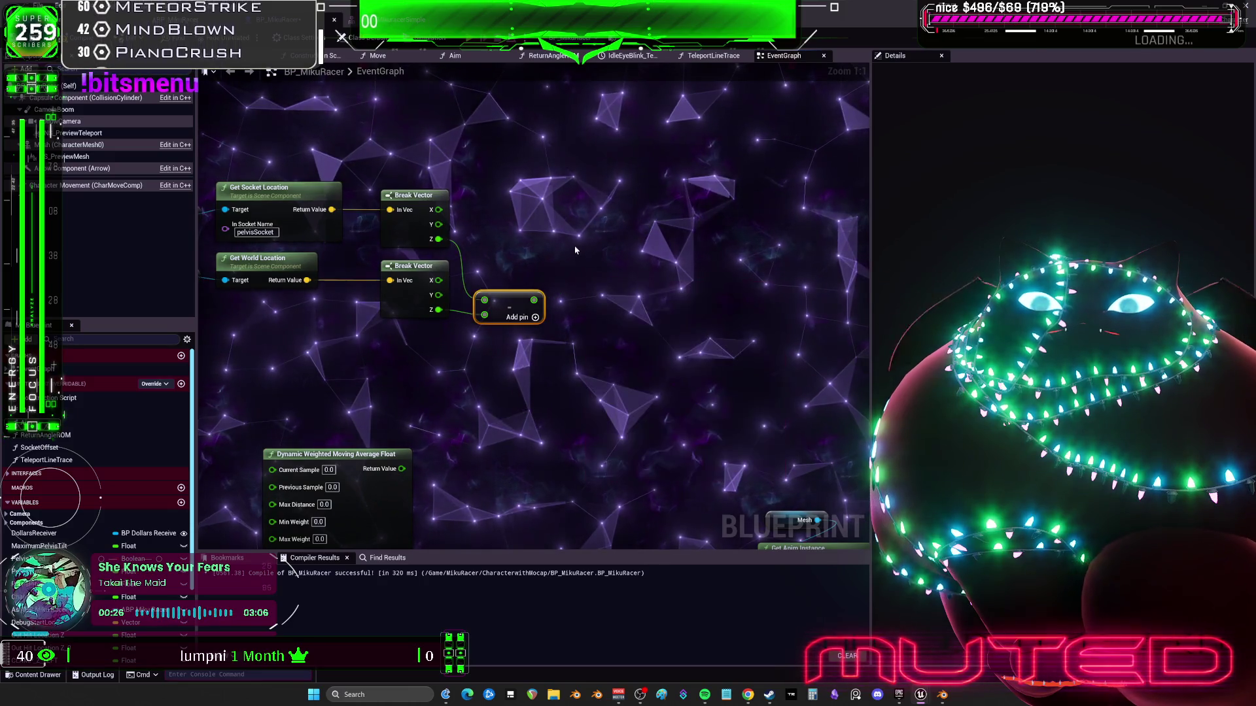
pyautogui.rightClick(536, 302)
# Promote the Subtract result to a new float variable named MaximumClamp
pyautogui.click(579, 331)
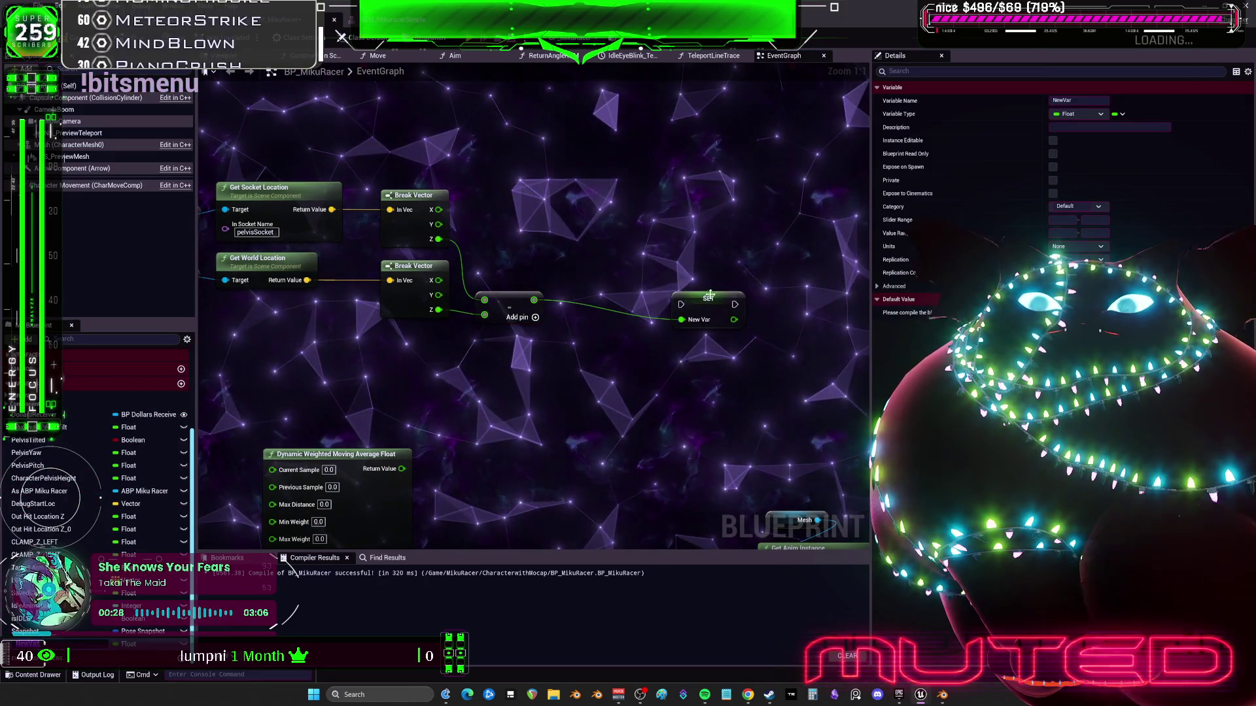
pyautogui.moveTo(712, 293); pyautogui.dragTo(600, 288)
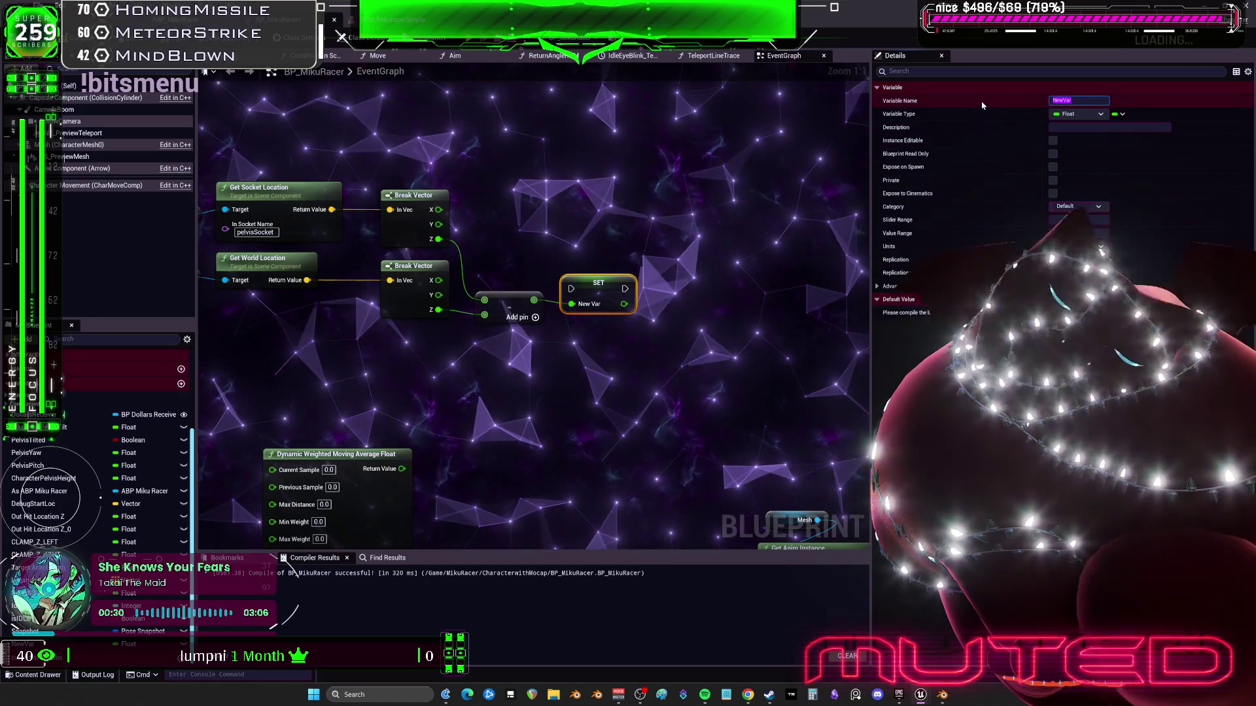
pyautogui.write('Max')
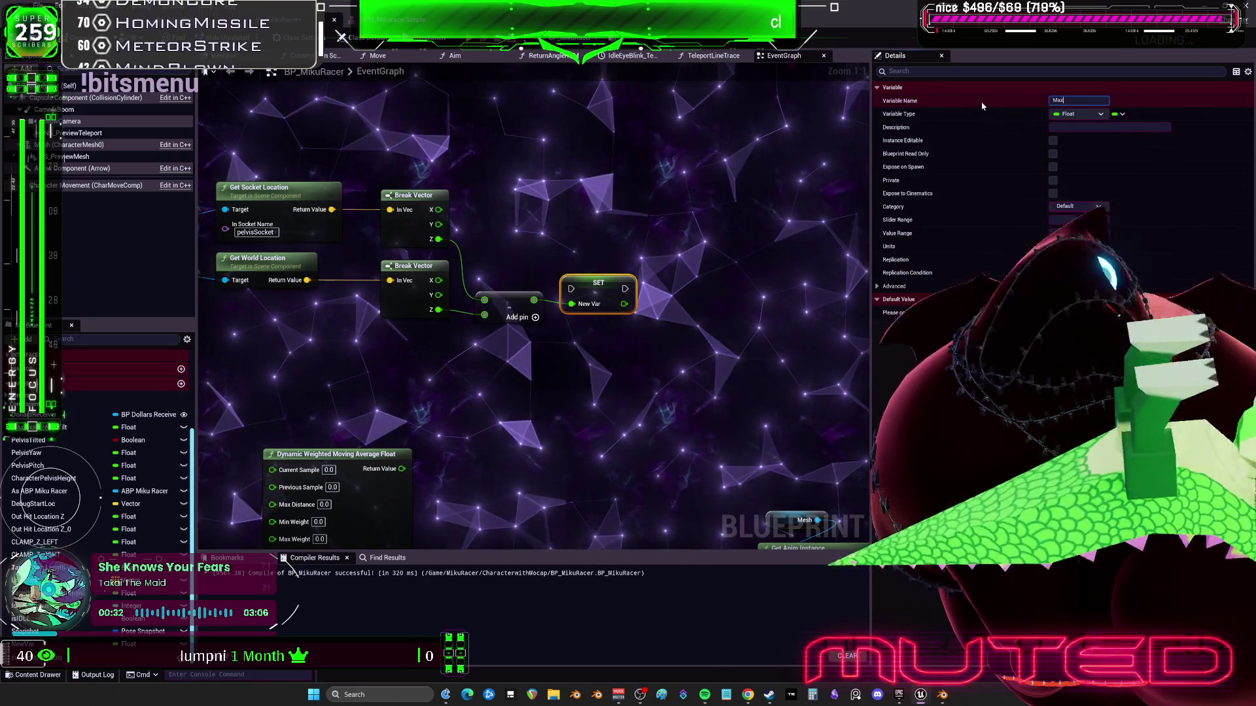
pyautogui.write('imumClamp')
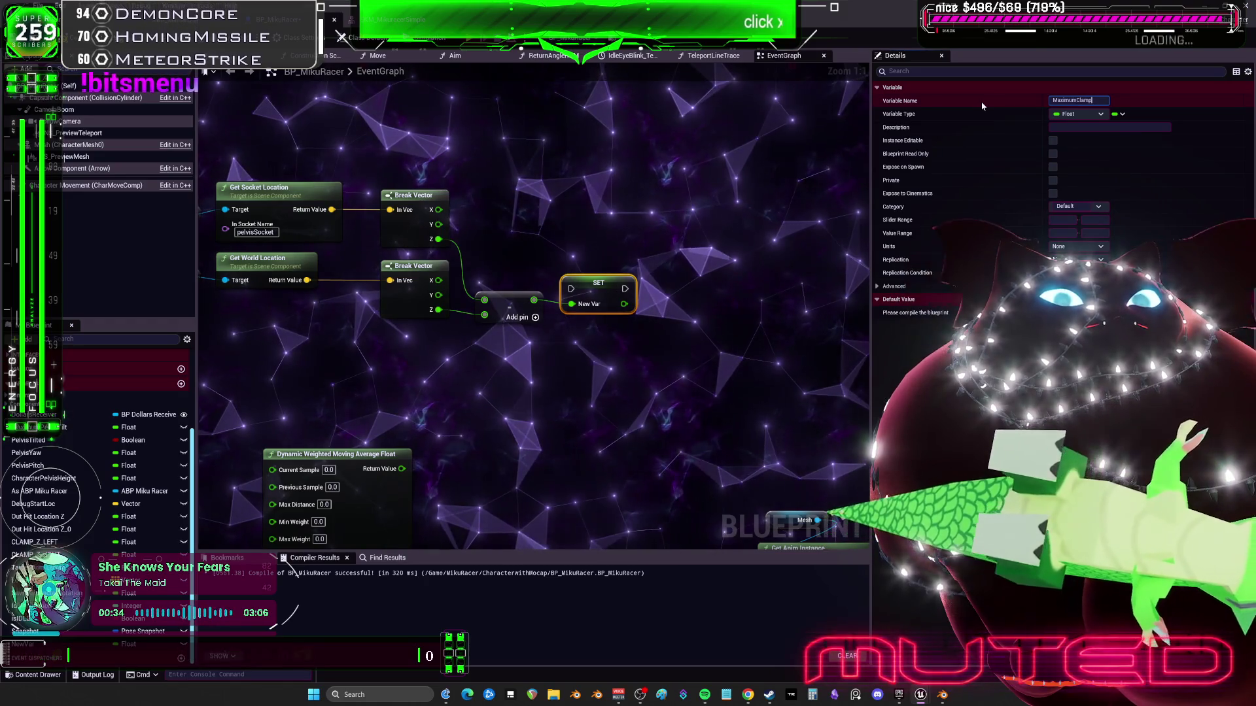
pyautogui.click(626, 357)
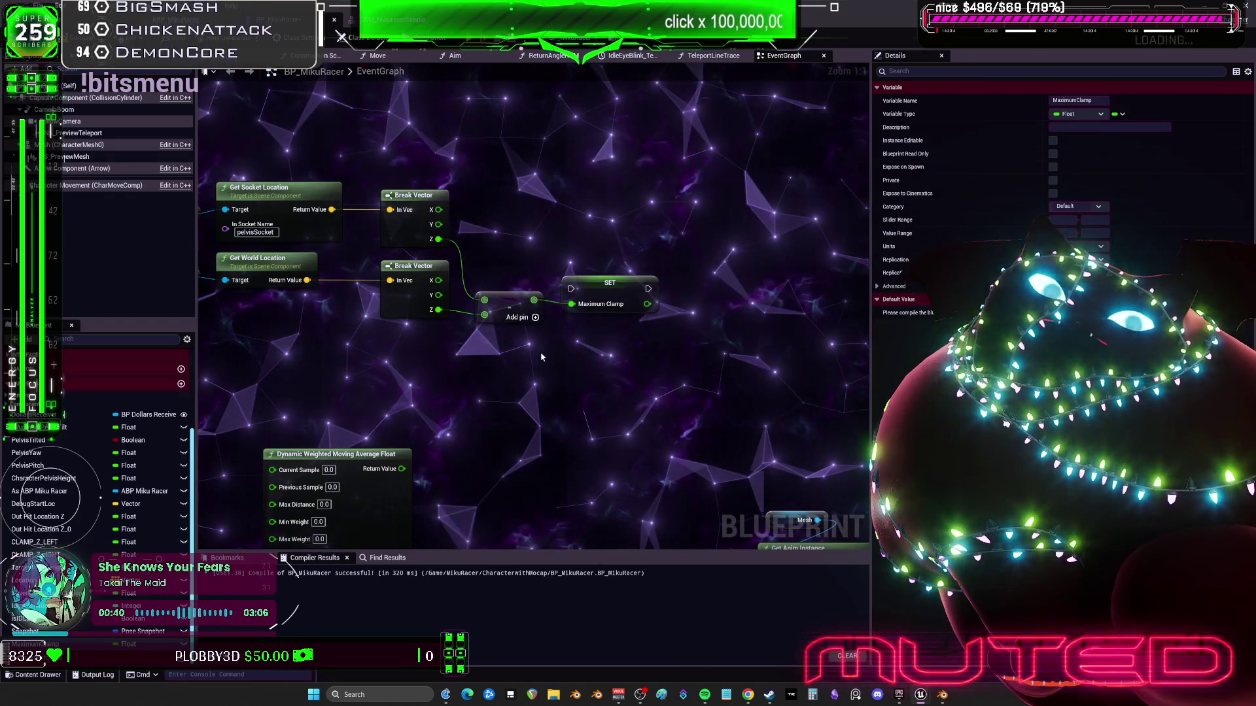
# Move the Dynamic Weighted Moving Average Float node up beneath the group
pyautogui.scroll(-1, 399, 398)
pyautogui.moveTo(400, 399)
pyautogui.mouseDown()
pyautogui.moveTo(599, 286)
pyautogui.moveTo(478, 291)
pyautogui.mouseUp()
pyautogui.moveTo(493, 390)
pyautogui.mouseDown()
pyautogui.moveTo(582, 374)
pyautogui.moveTo(681, 289)
pyautogui.moveTo(684, 313)
pyautogui.mouseUp()
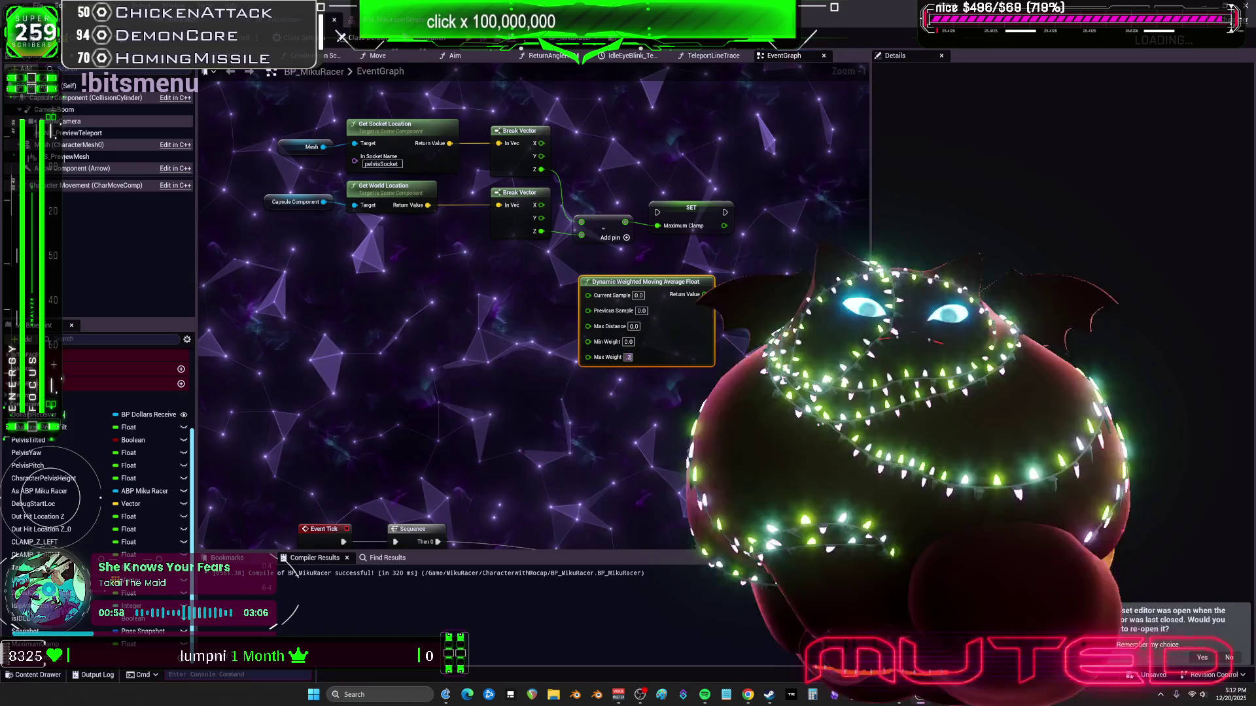
pyautogui.click(628, 342)
# Set the moving average's Min Weight to 0.8 and Max Distance to 6.0
pyautogui.write('0.8')
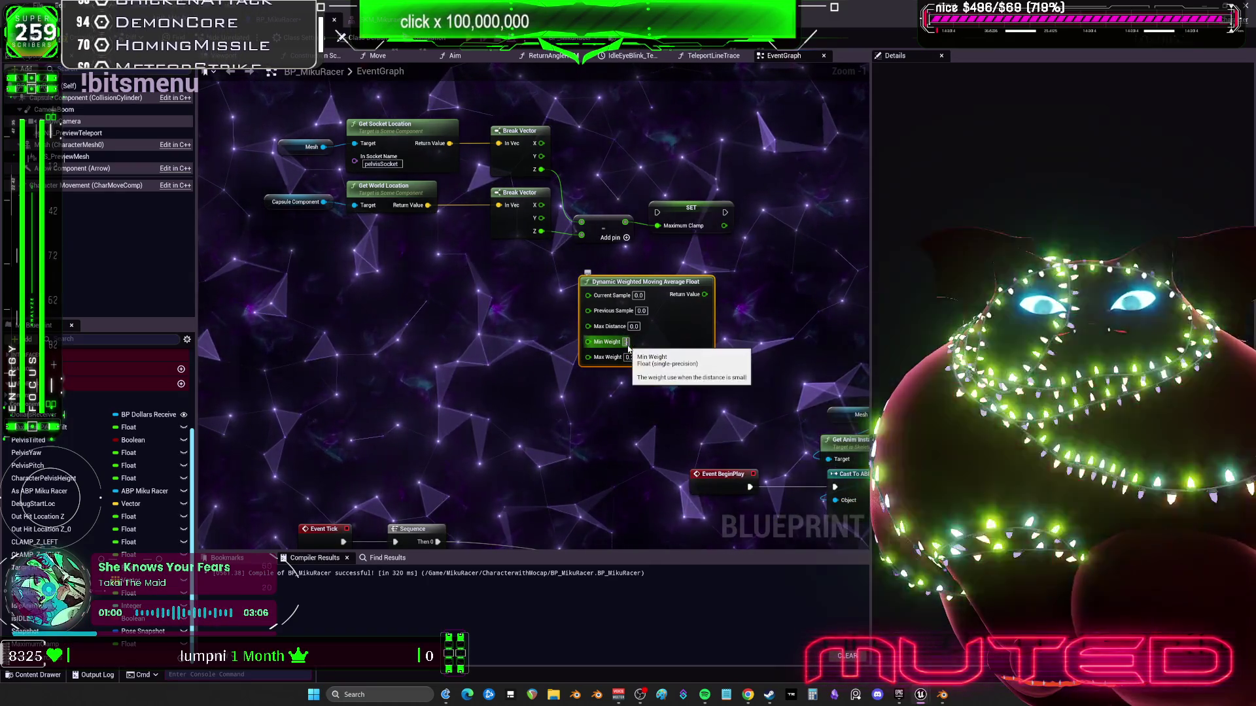
pyautogui.click(603, 406)
pyautogui.click(633, 327)
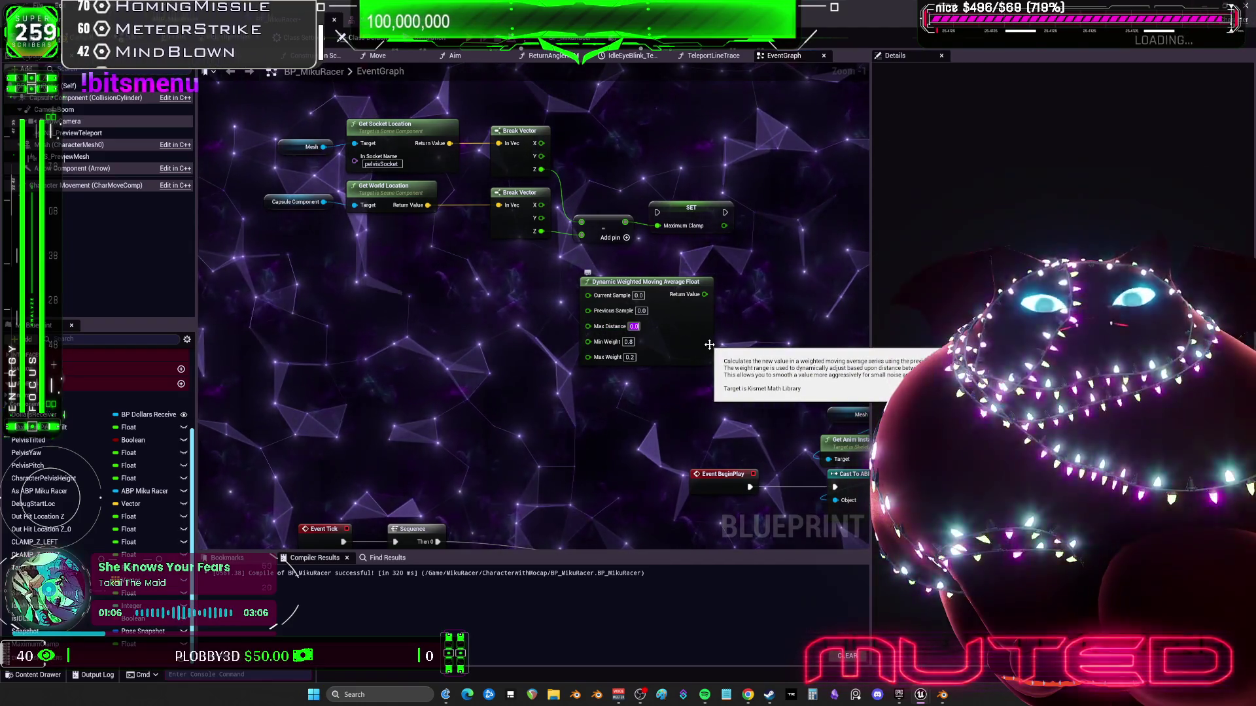
pyautogui.write('4')
pyautogui.press('Return')
pyautogui.moveTo(700, 342); pyautogui.dragTo(487, 362)
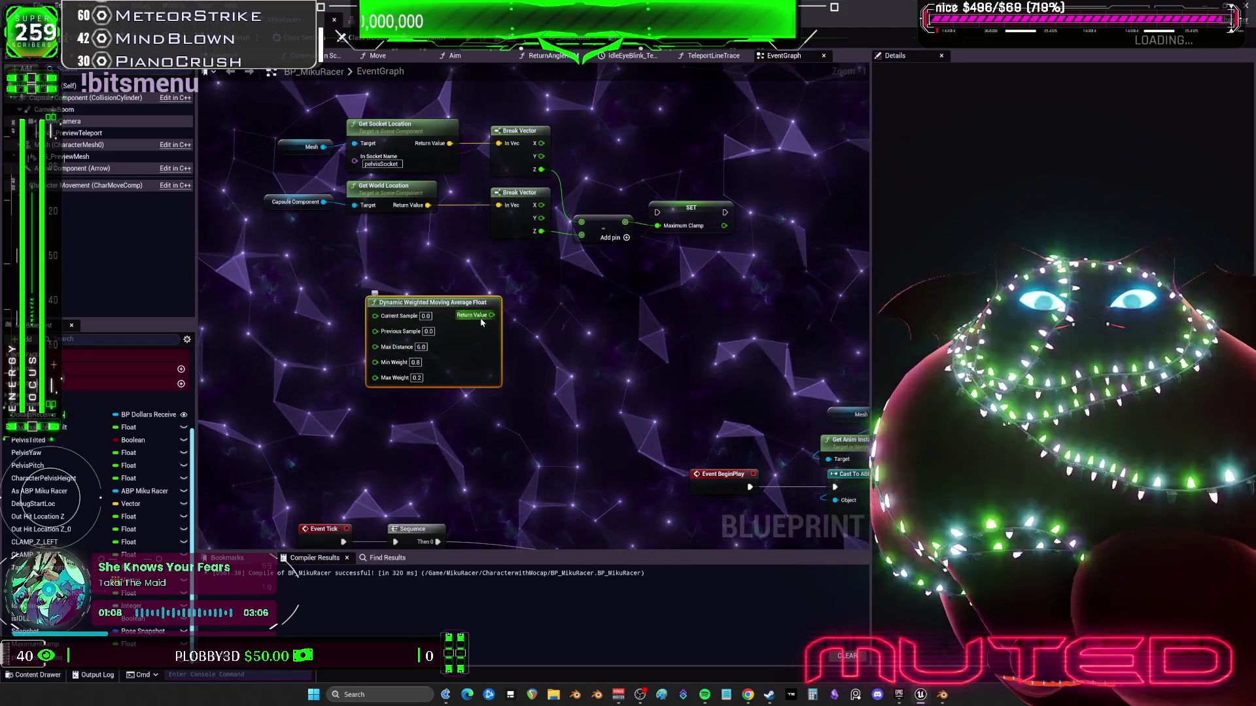
# Store Return Value in DynamicPelvisDistance and feed its getter into Previous Sample
pyautogui.rightClick(490, 309)
pyautogui.press('Escape')
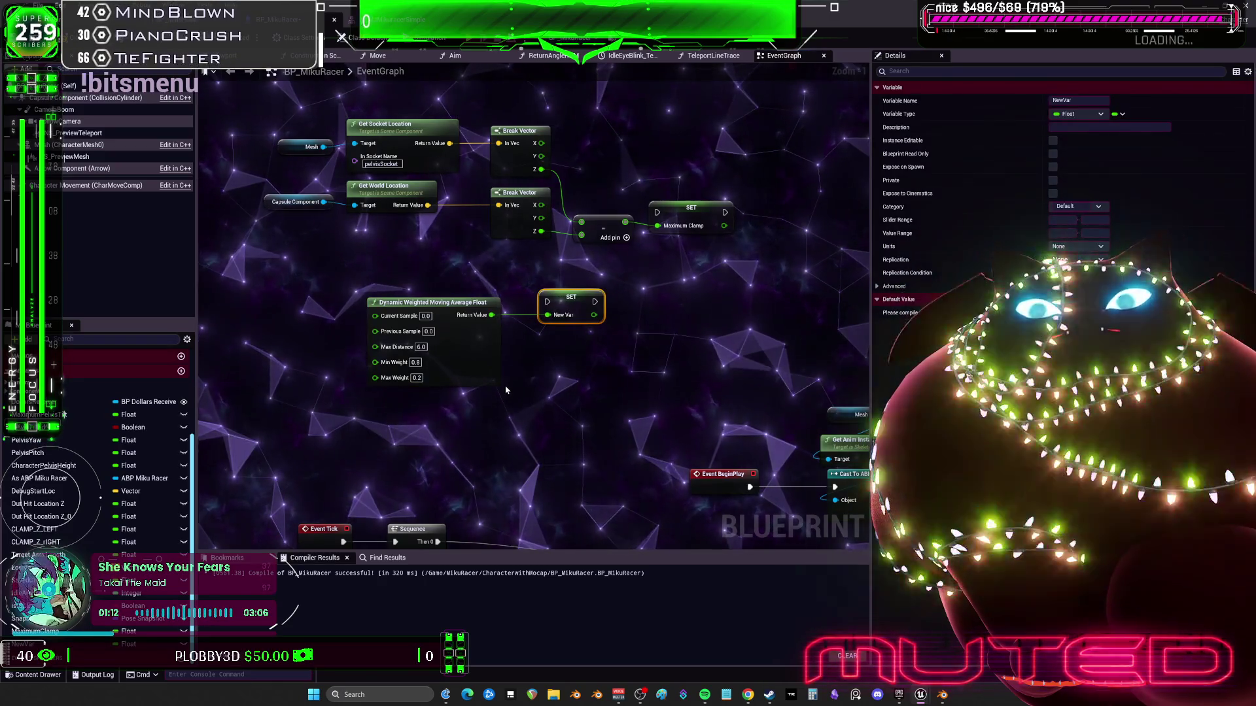
pyautogui.click(418, 504)
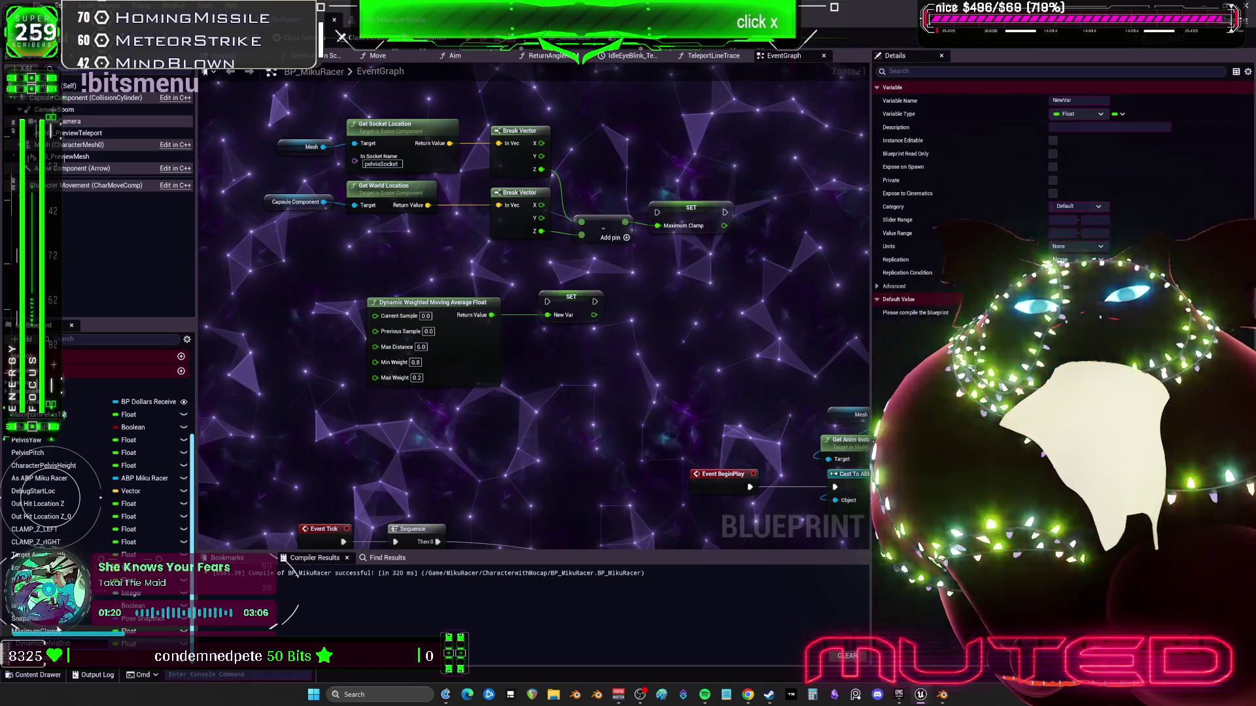
pyautogui.press('Return')
pyautogui.moveTo(45, 644)
pyautogui.mouseDown()
pyautogui.moveTo(346, 412)
pyautogui.moveTo(317, 361)
pyautogui.moveTo(438, 356)
pyautogui.mouseUp()
pyautogui.click(366, 423)
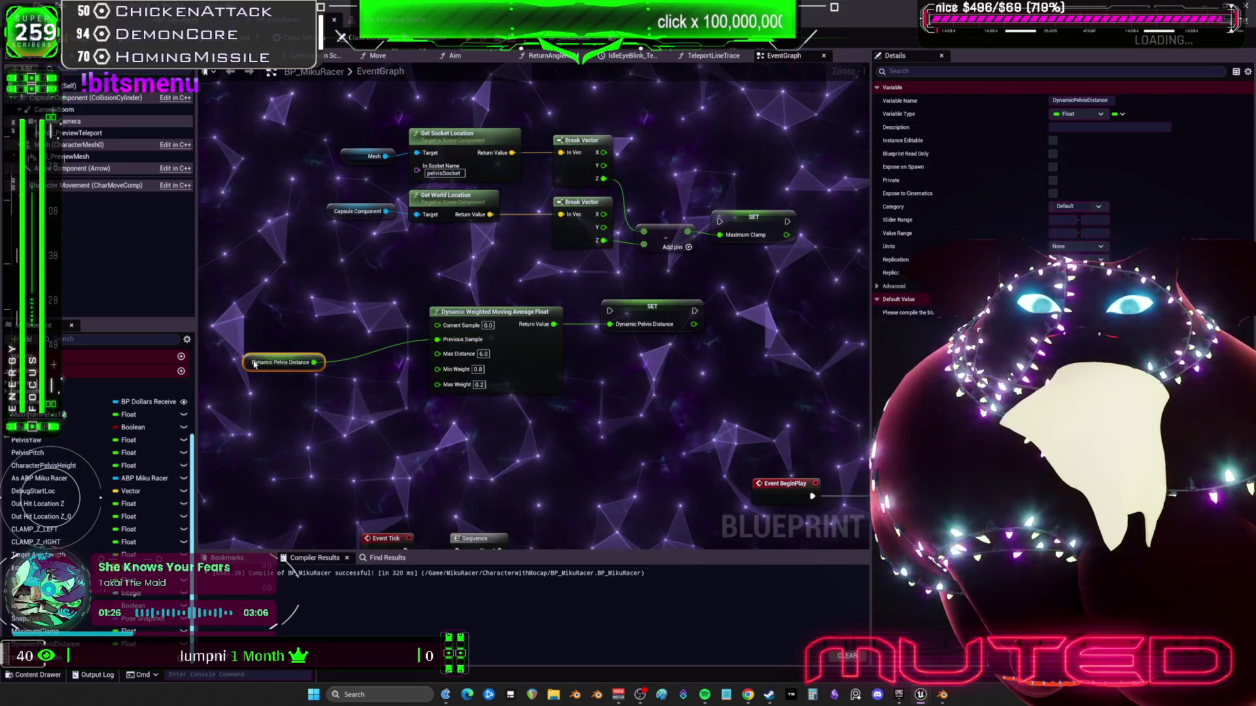
pyautogui.moveTo(213, 245); pyautogui.dragTo(381, 274)
pyautogui.scroll(-4, 344, 243)
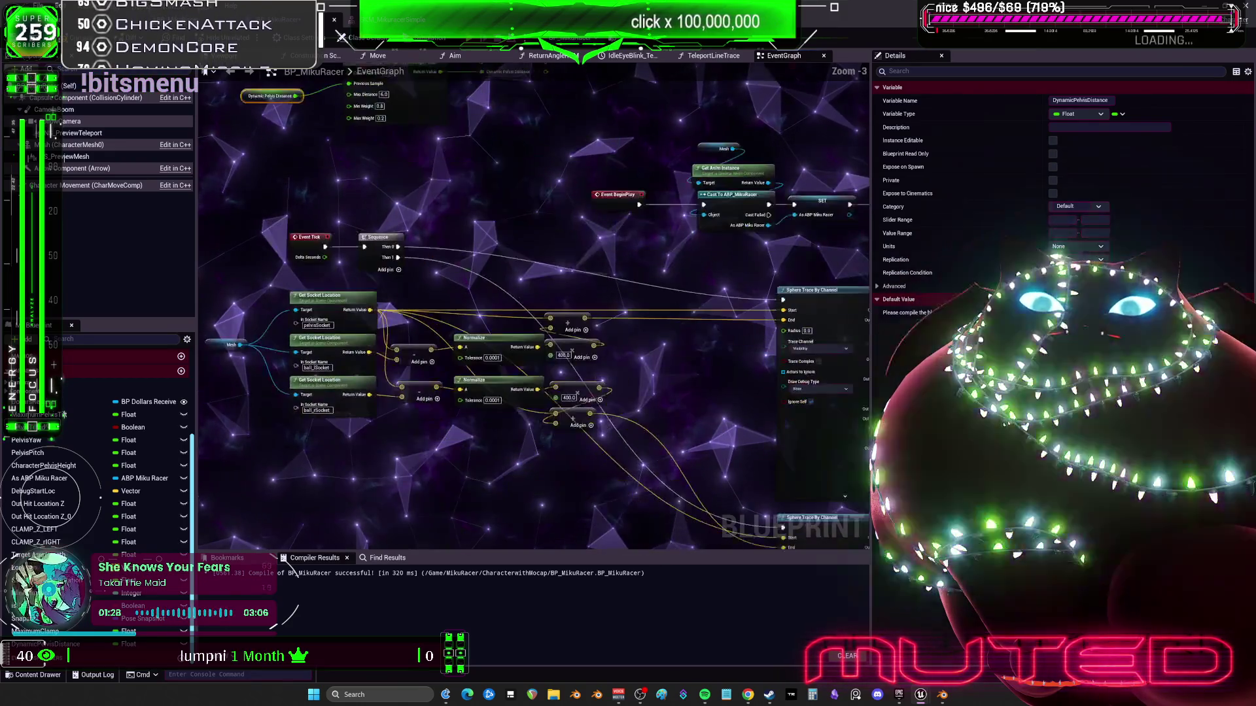
pyautogui.scroll(2, 578, 255)
pyautogui.moveTo(434, 297)
pyautogui.mouseDown()
pyautogui.moveTo(672, 285)
pyautogui.moveTo(574, 280)
pyautogui.moveTo(594, 288)
pyautogui.moveTo(548, 294)
pyautogui.moveTo(399, 240)
pyautogui.mouseUp()
pyautogui.moveTo(446, 345); pyautogui.dragTo(472, 439)
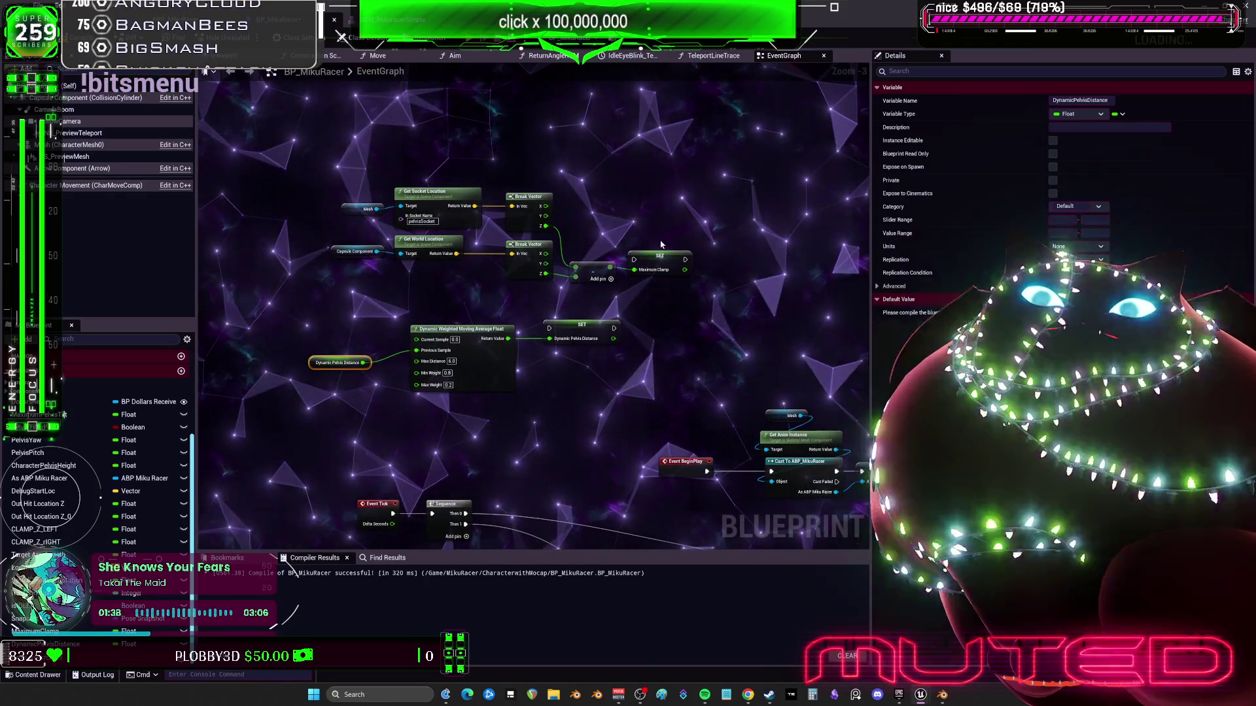
pyautogui.moveTo(732, 278); pyautogui.dragTo(330, 177)
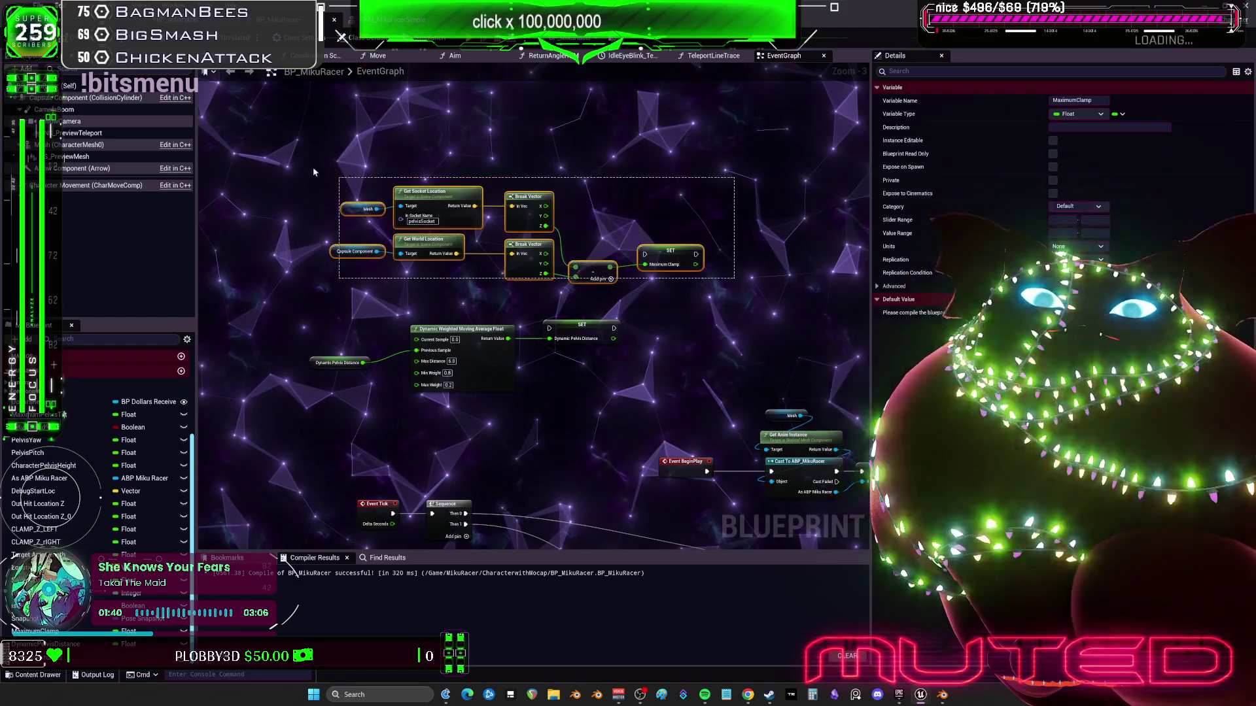
pyautogui.moveTo(443, 188); pyautogui.dragTo(424, 145)
pyautogui.click(593, 274)
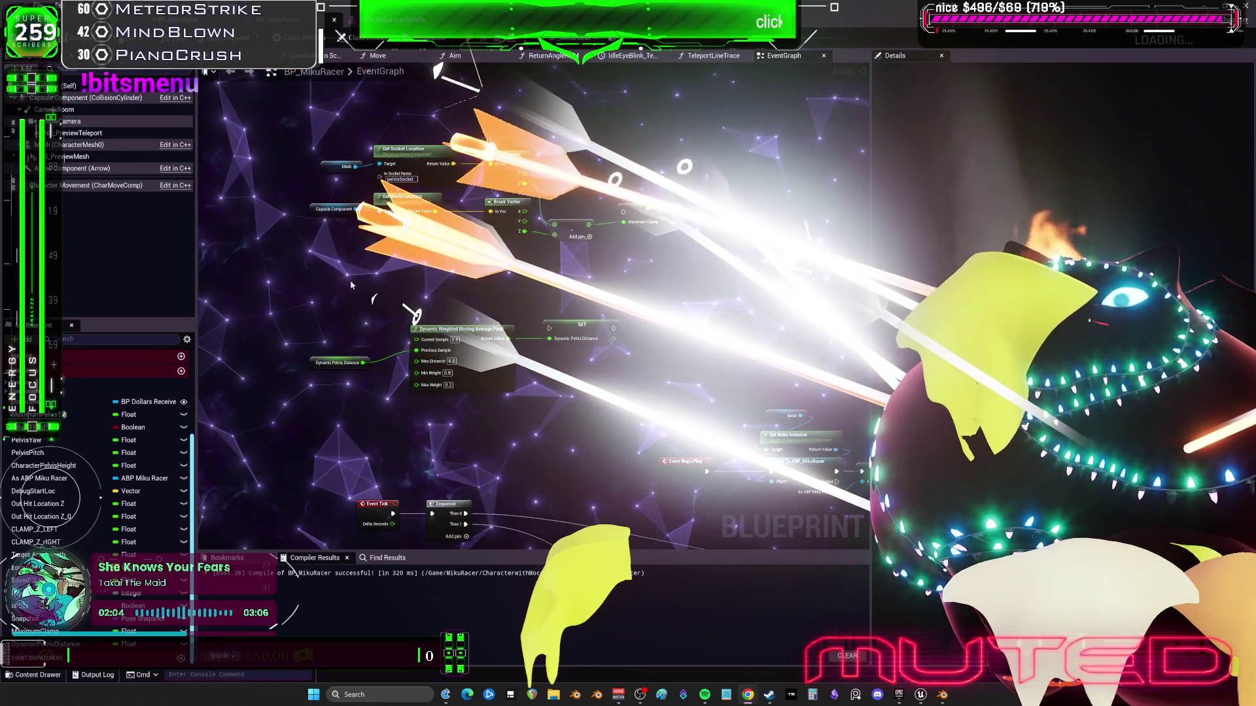
pyautogui.moveTo(384, 280); pyautogui.dragTo(514, 337)
pyautogui.scroll(2, 514, 337)
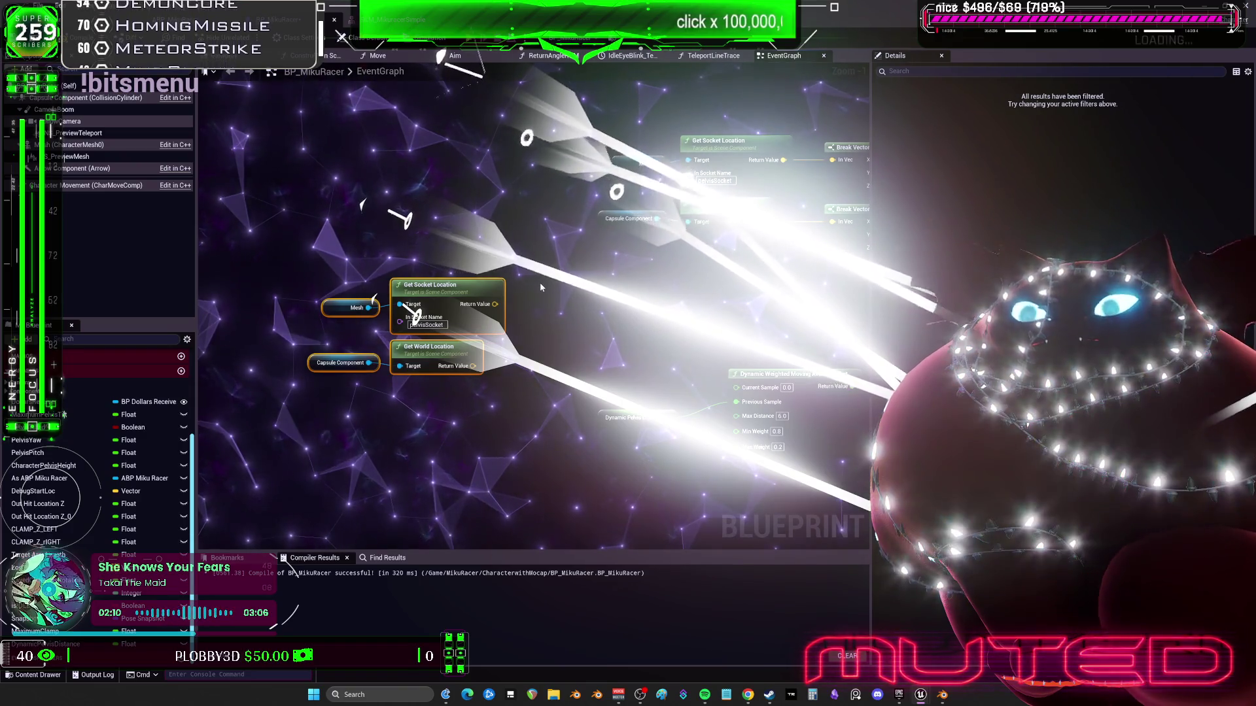
pyautogui.moveTo(576, 270); pyautogui.dragTo(459, 296)
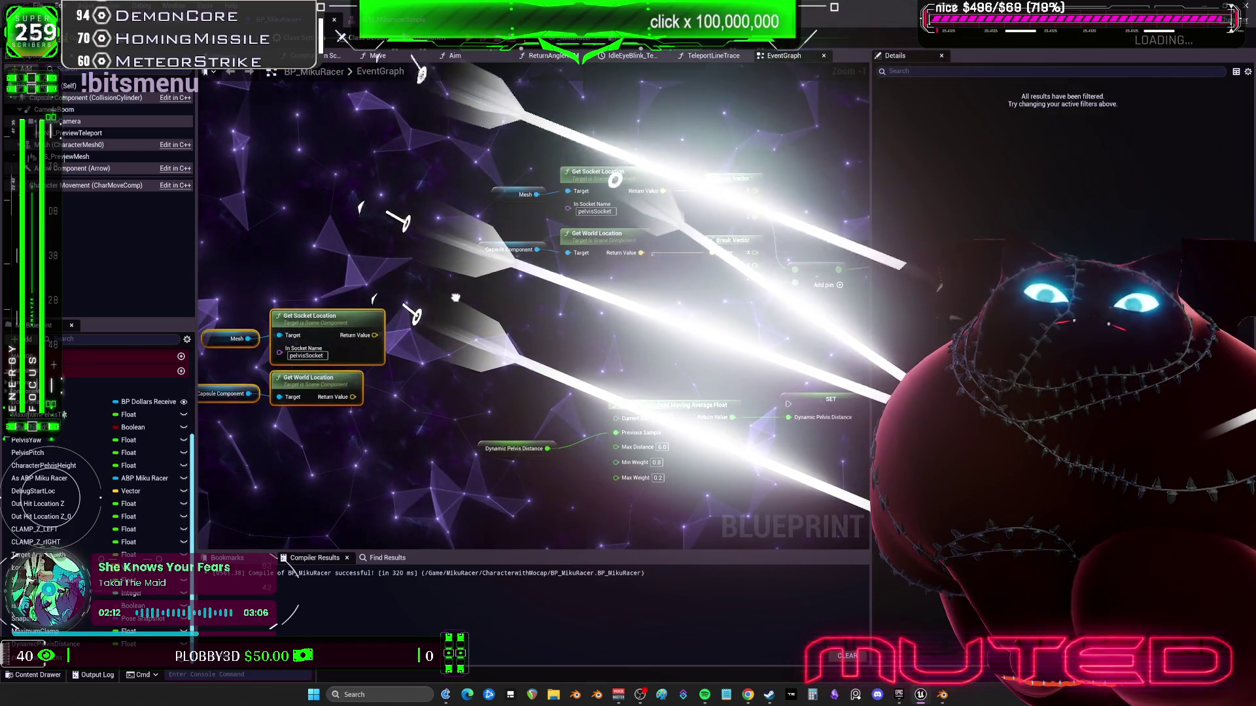
pyautogui.moveTo(433, 404); pyautogui.dragTo(231, 286)
pyautogui.press('Delete')
pyautogui.moveTo(572, 187); pyautogui.dragTo(386, 221)
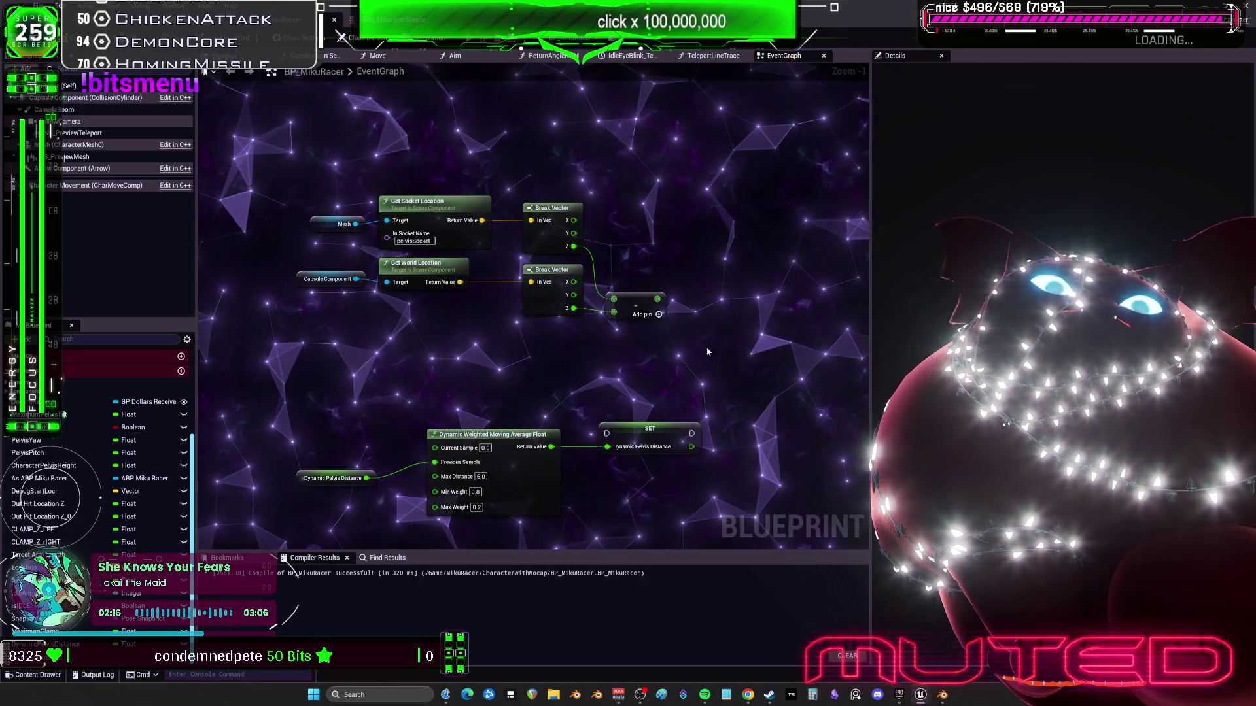
pyautogui.moveTo(707, 349); pyautogui.dragTo(288, 189)
# Collapse the selected location nodes into a function named PelvisHeight
pyautogui.rightClick(437, 211)
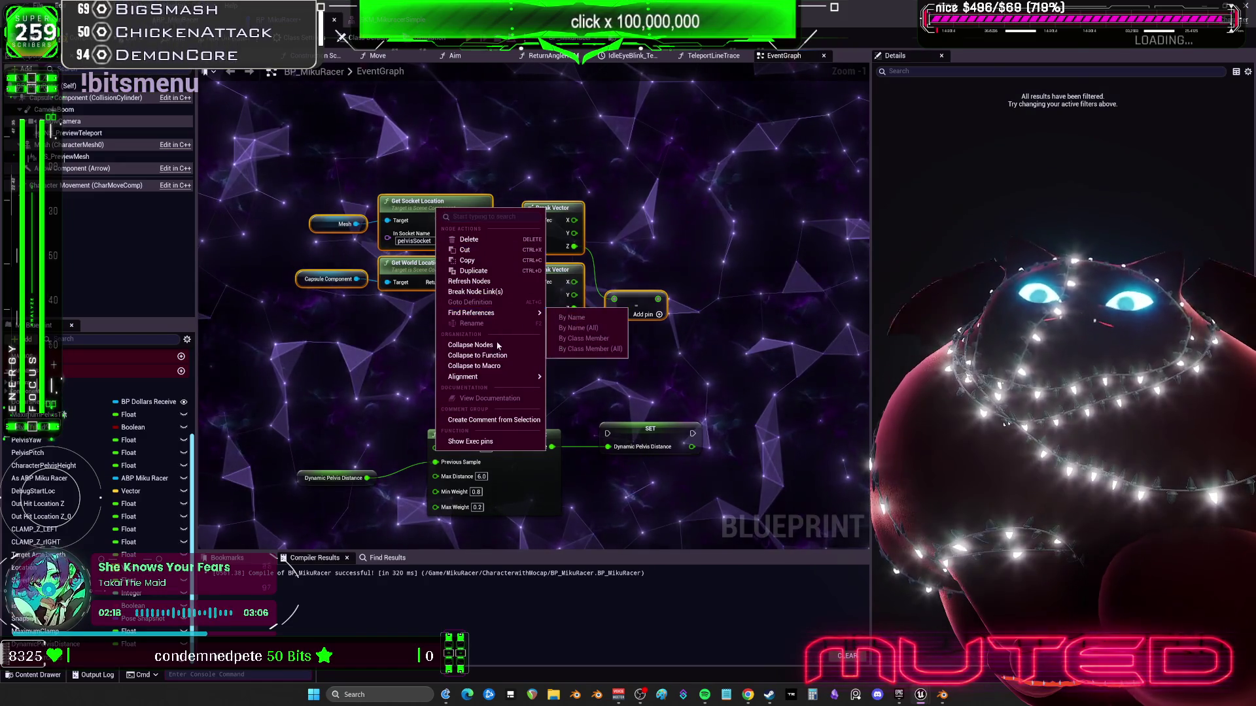
pyautogui.click(478, 355)
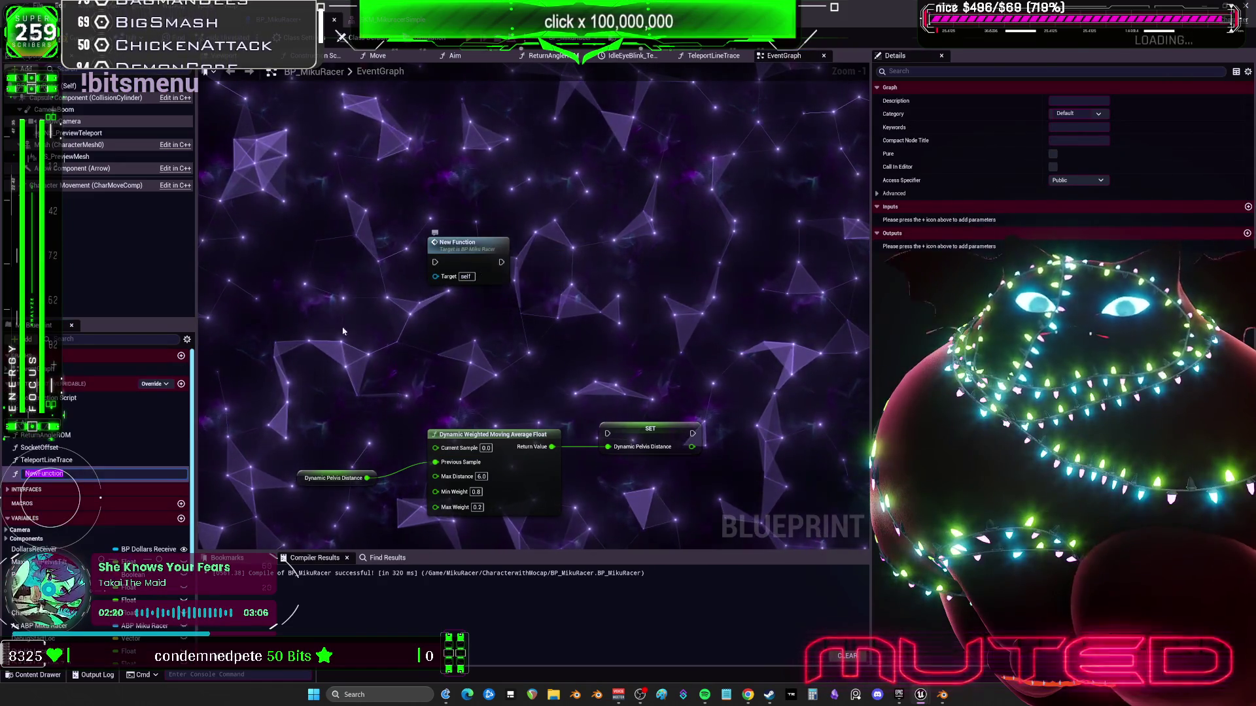
pyautogui.write('Pelvi')
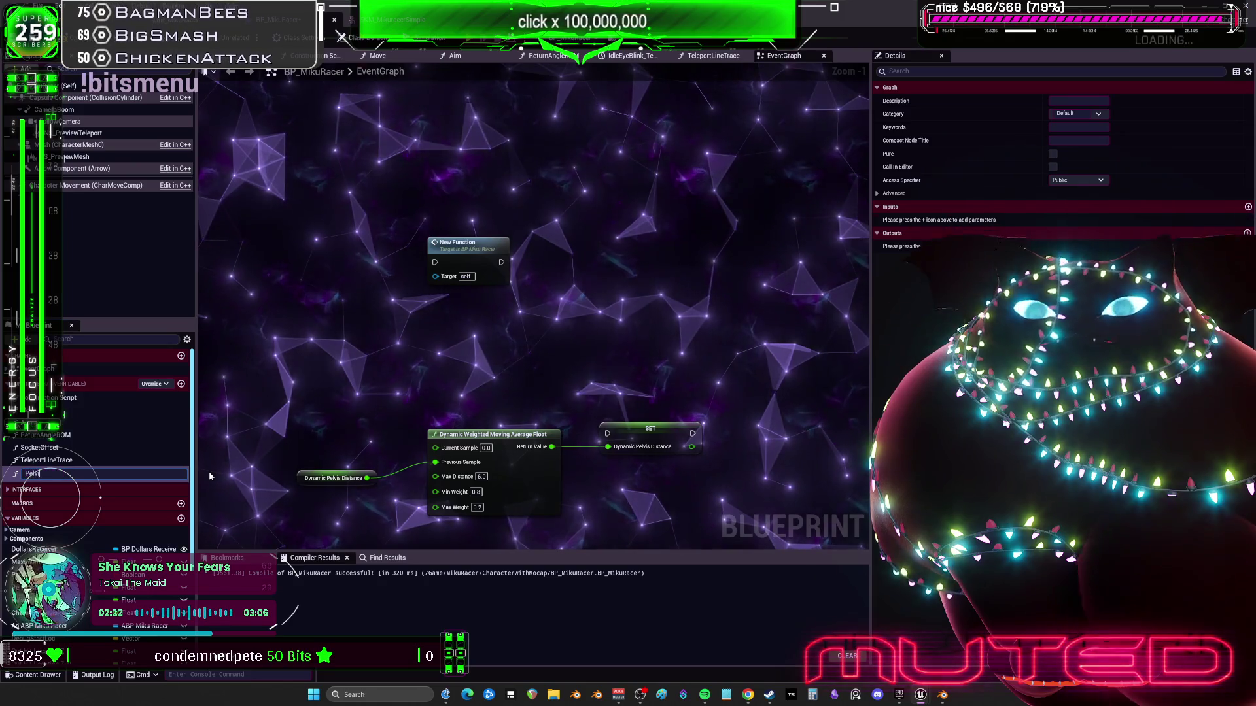
pyautogui.write('s')
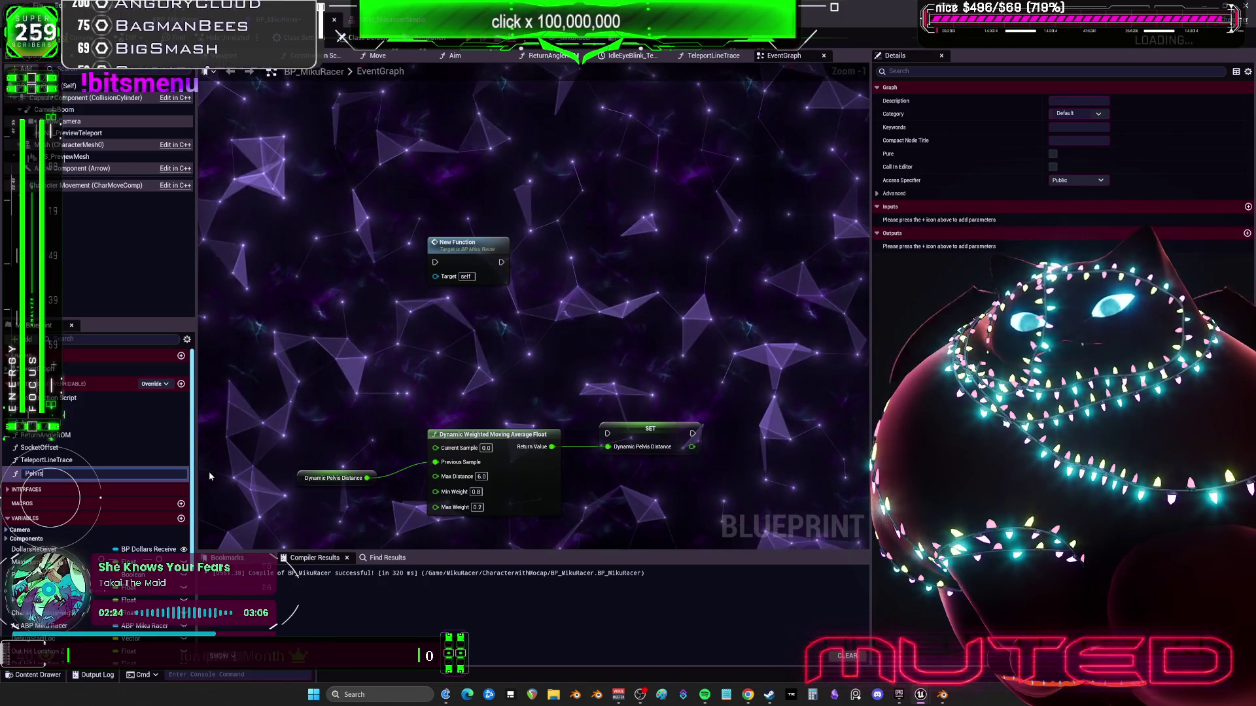
pyautogui.write('toFlo')
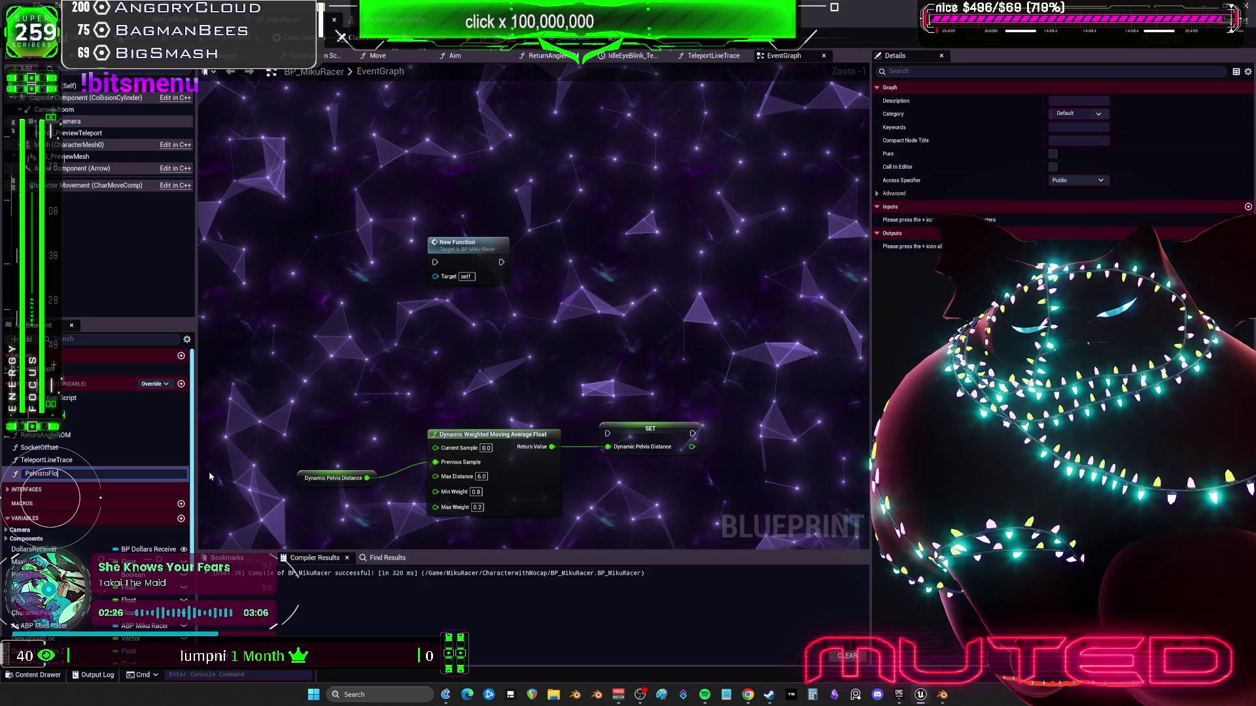
pyautogui.press('BackSpace')
pyautogui.press('BackSpace')
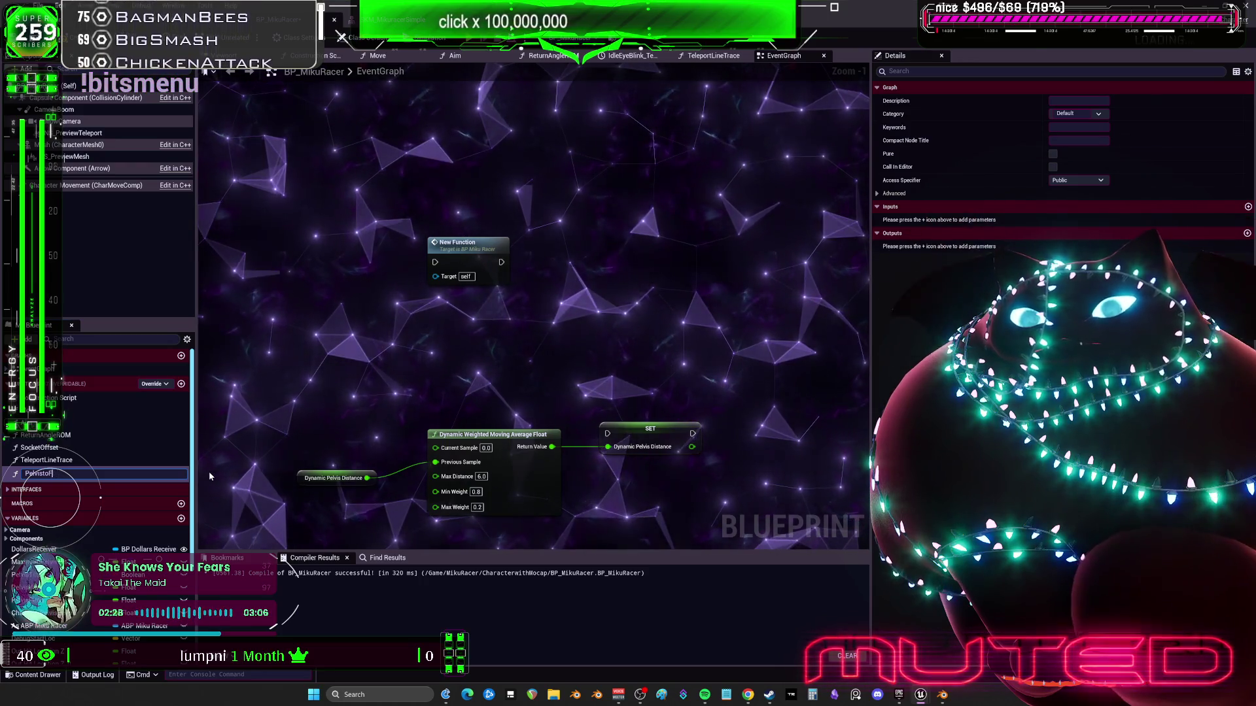
pyautogui.press('BackSpace')
pyautogui.press('BackSpace')
pyautogui.press('BackSpace')
pyautogui.write('H')
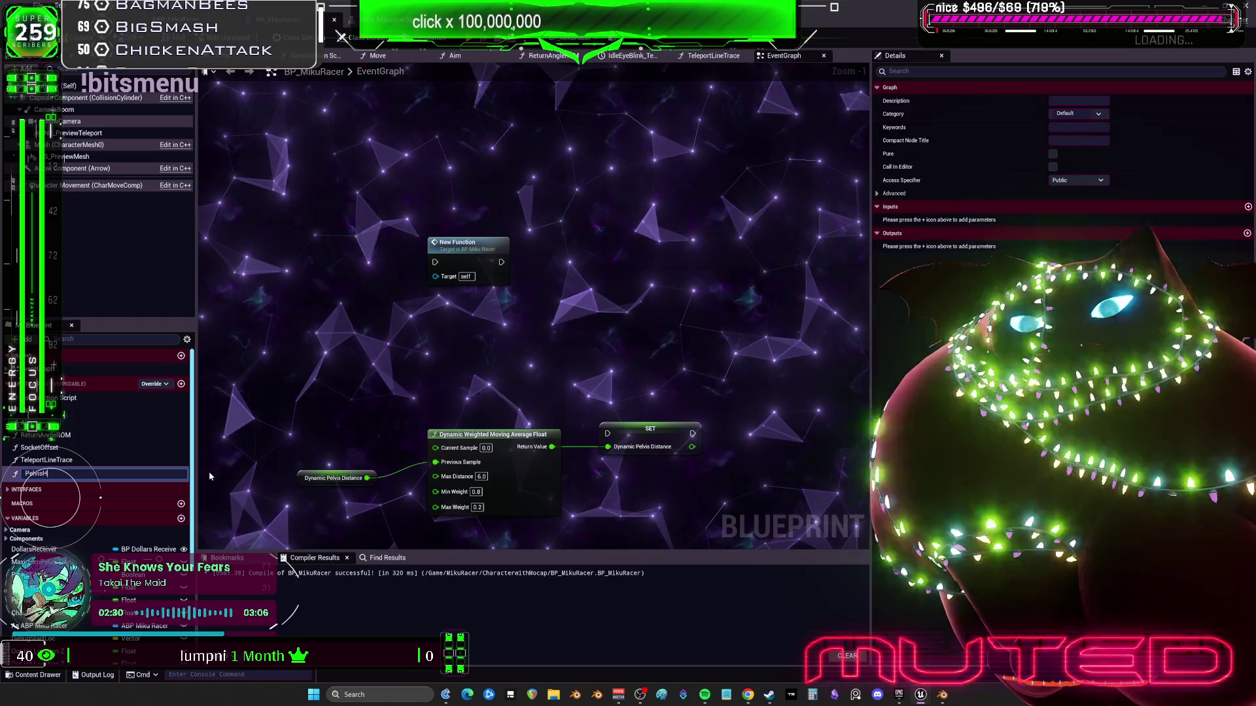
pyautogui.write('eight')
pyautogui.press('Return')
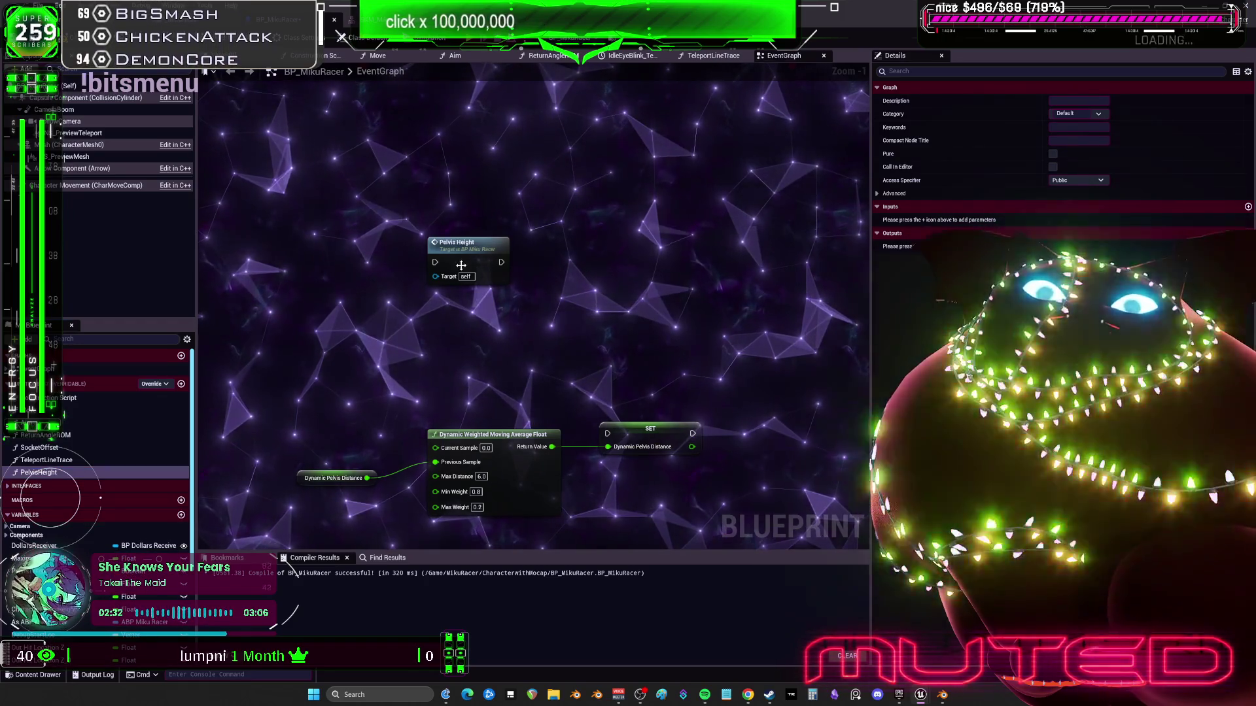
# Wire PelvisHeight's height result to the Return Node and delete the unused NewParam output
pyautogui.doubleClick(458, 243)
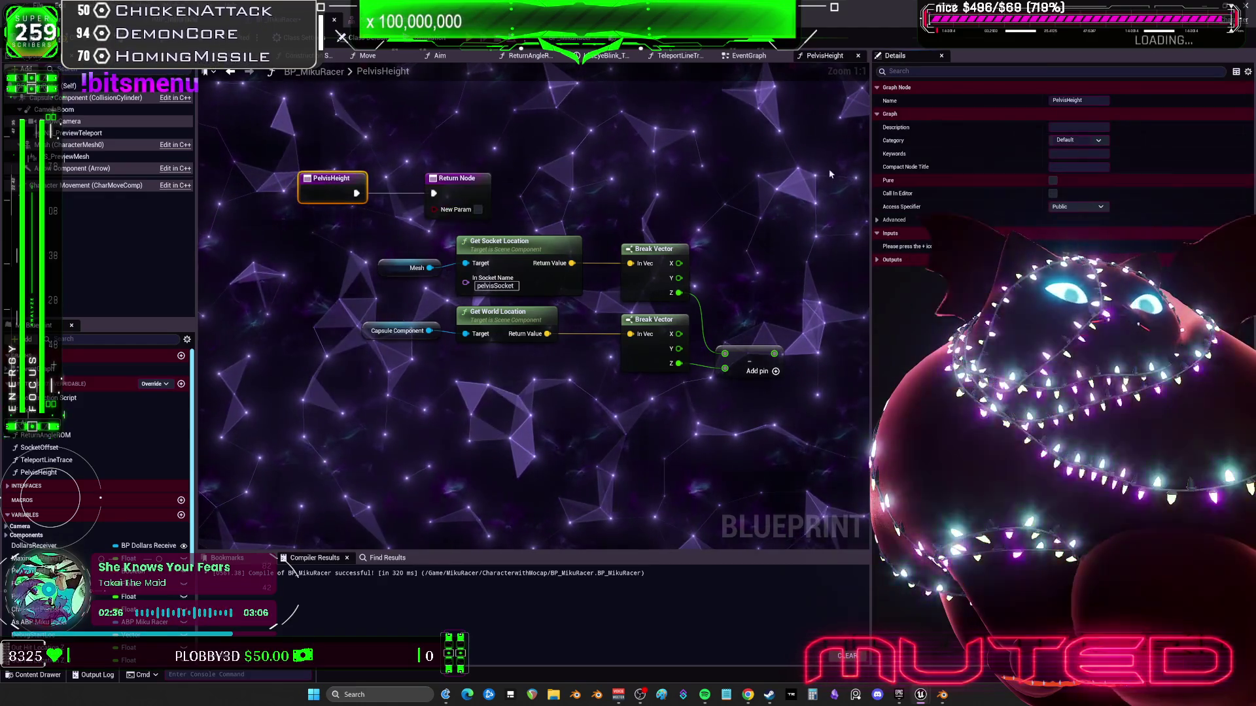
pyautogui.moveTo(458, 178); pyautogui.dragTo(716, 186)
pyautogui.moveTo(774, 353)
pyautogui.mouseDown()
pyautogui.moveTo(724, 198)
pyautogui.moveTo(763, 178)
pyautogui.mouseUp()
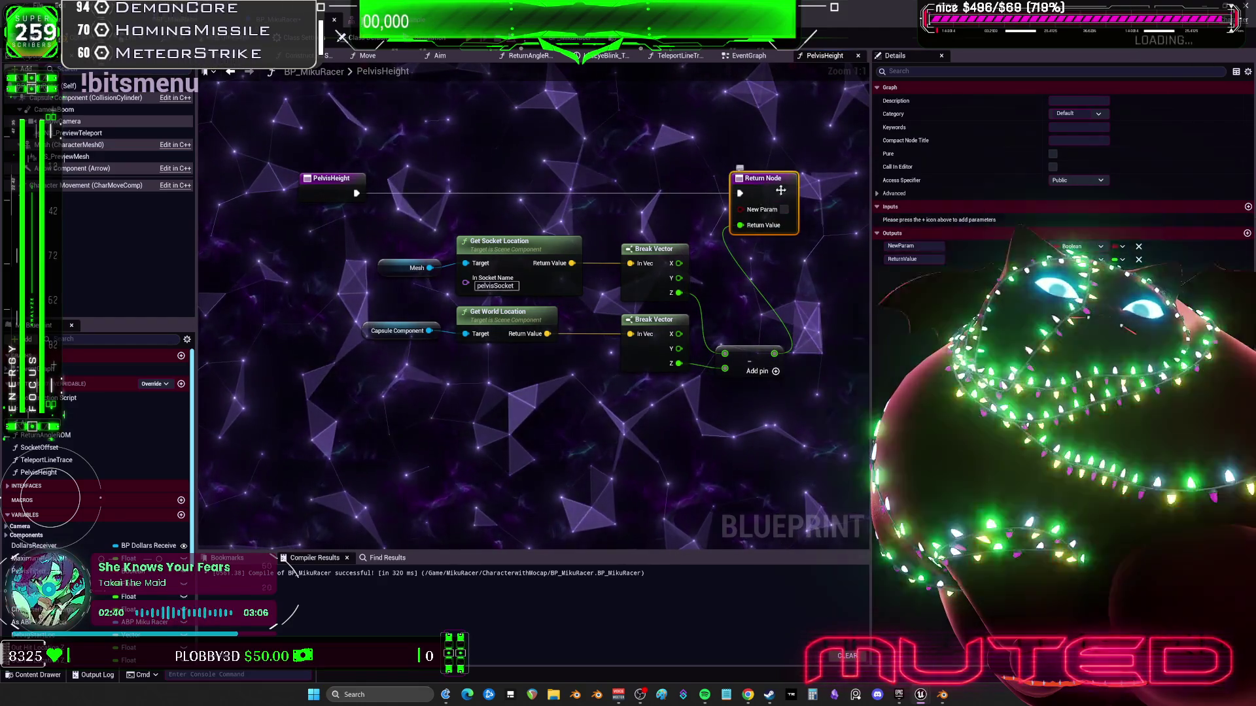
pyautogui.click(1138, 247)
# Align the function's location nodes, then return to the EventGraph
pyautogui.moveTo(354, 225); pyautogui.dragTo(794, 395)
pyautogui.moveTo(514, 251); pyautogui.dragTo(436, 220)
pyautogui.click(687, 387)
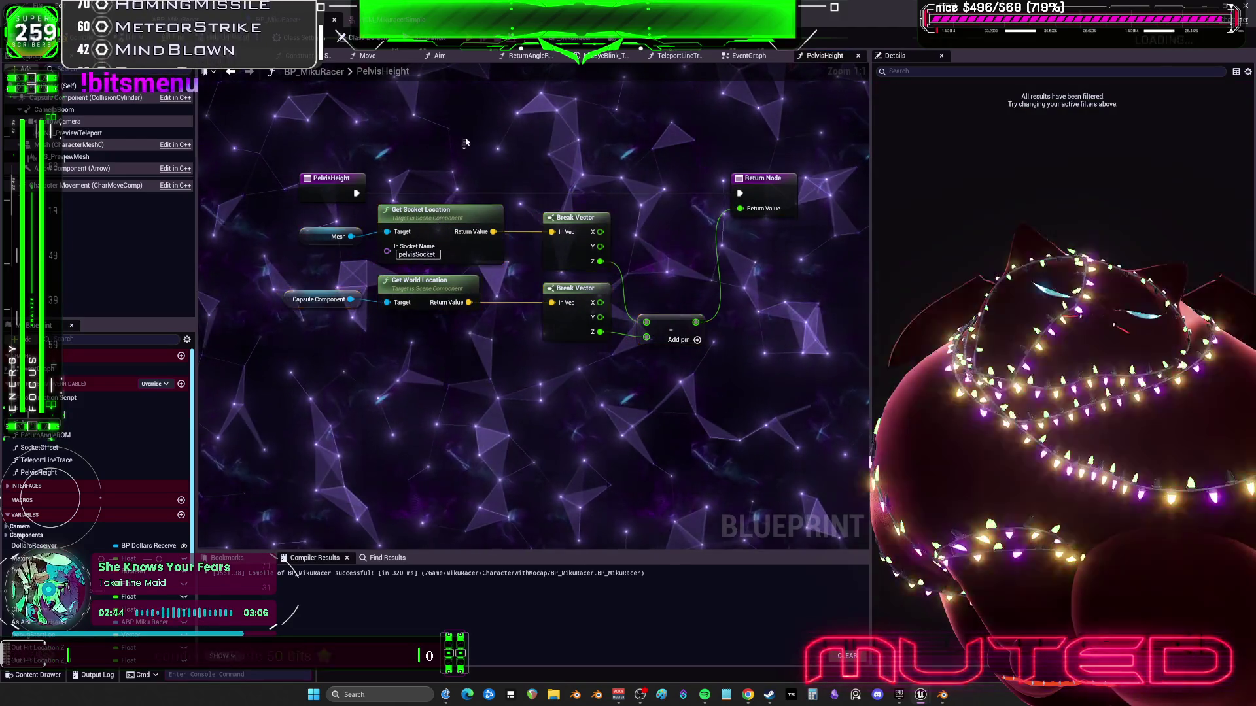
pyautogui.moveTo(670, 327); pyautogui.dragTo(670, 280)
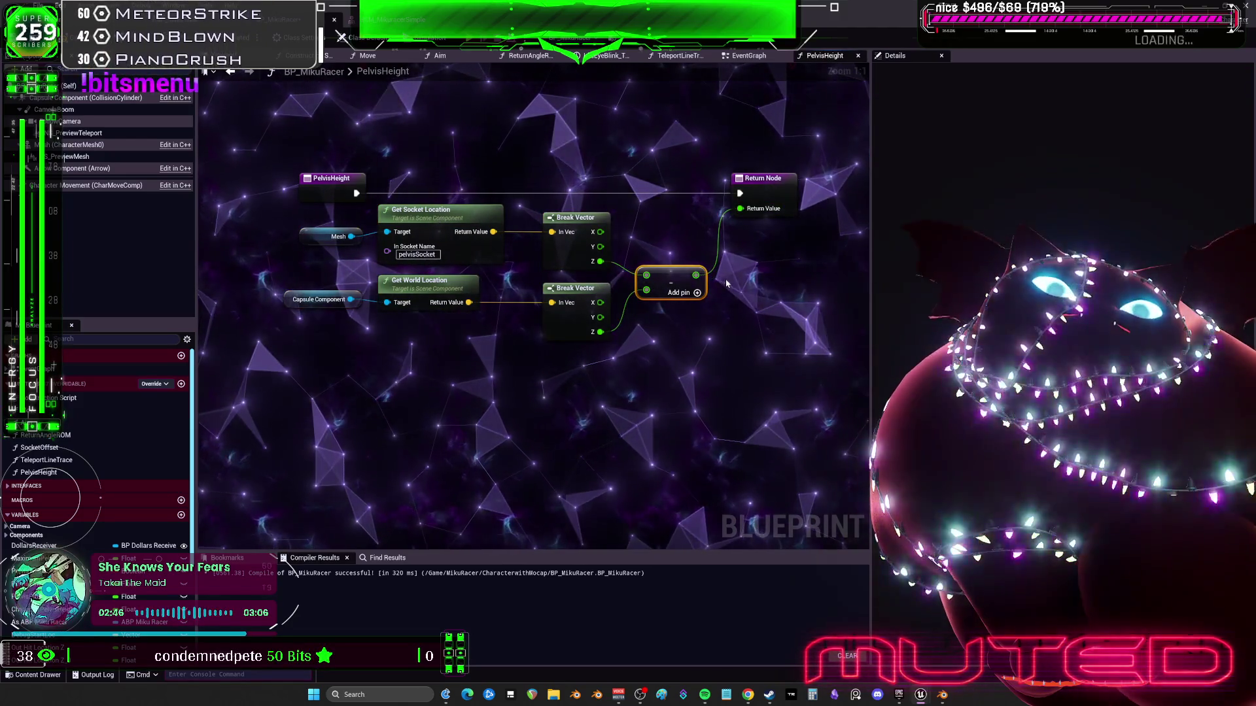
pyautogui.moveTo(411, 310); pyautogui.dragTo(412, 302)
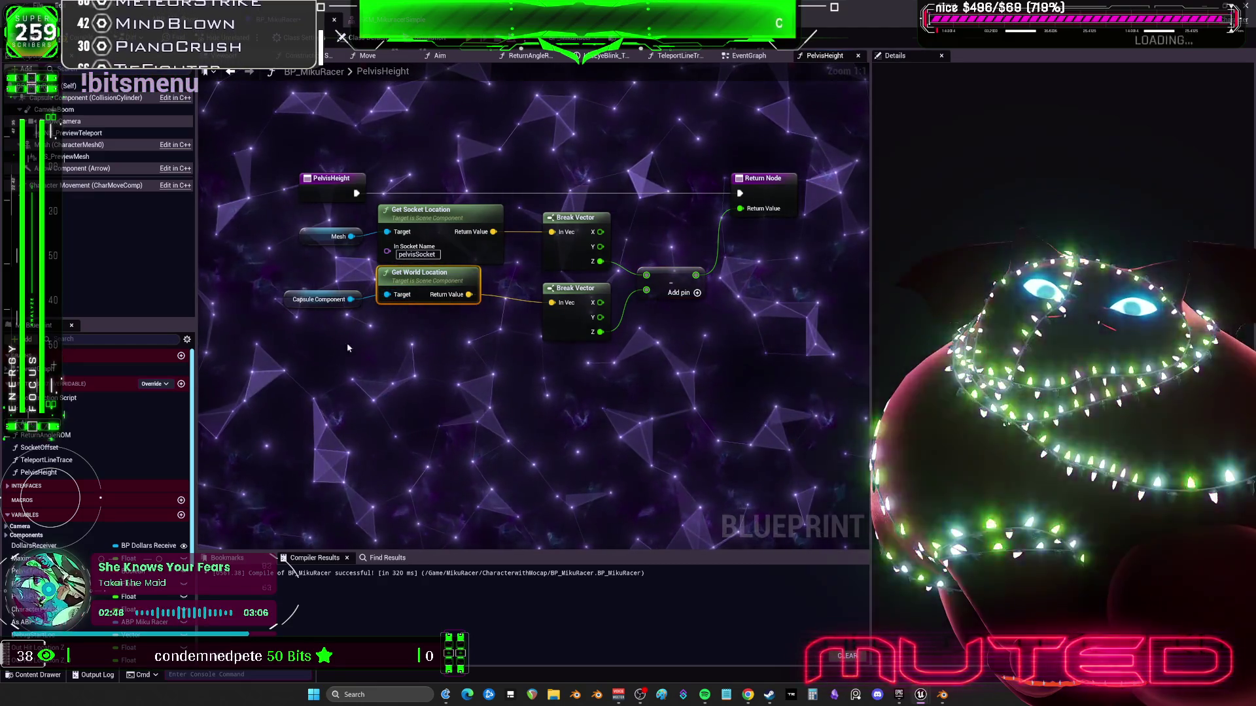
pyautogui.moveTo(308, 301); pyautogui.dragTo(317, 294)
pyautogui.moveTo(575, 287); pyautogui.dragTo(575, 280)
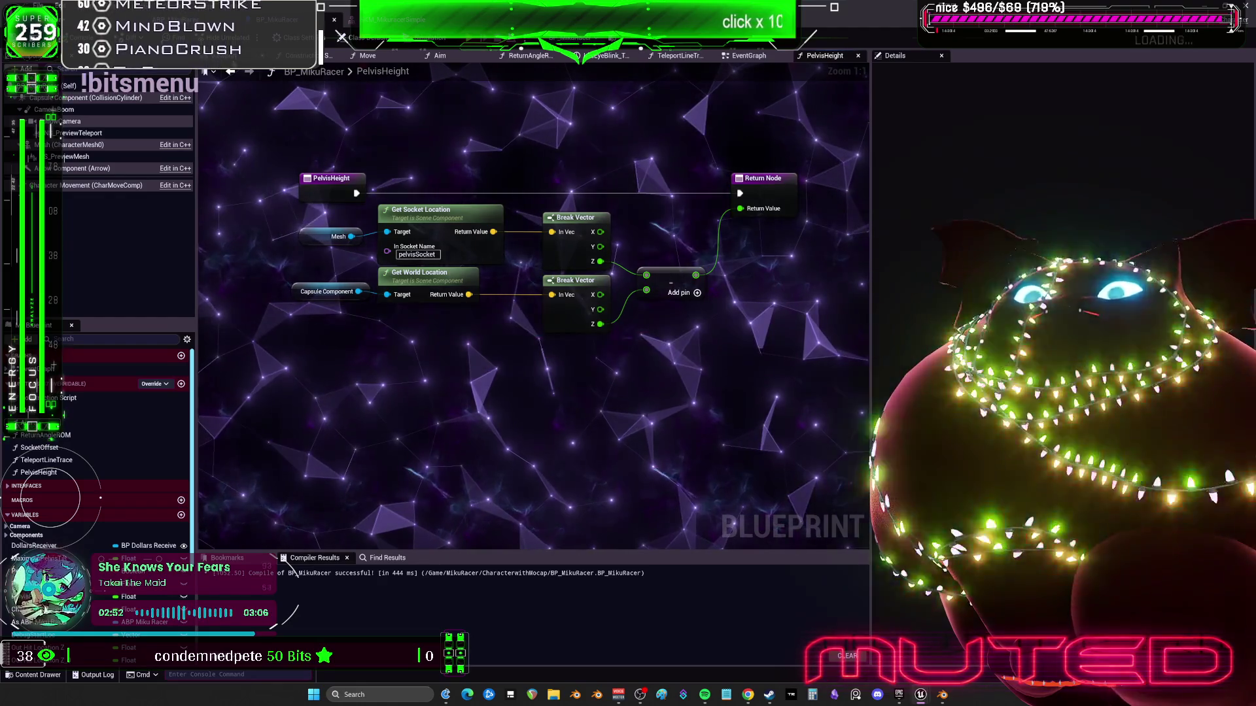
pyautogui.hotkey('alt', 'Left')
pyautogui.moveTo(517, 299); pyautogui.dragTo(516, 264)
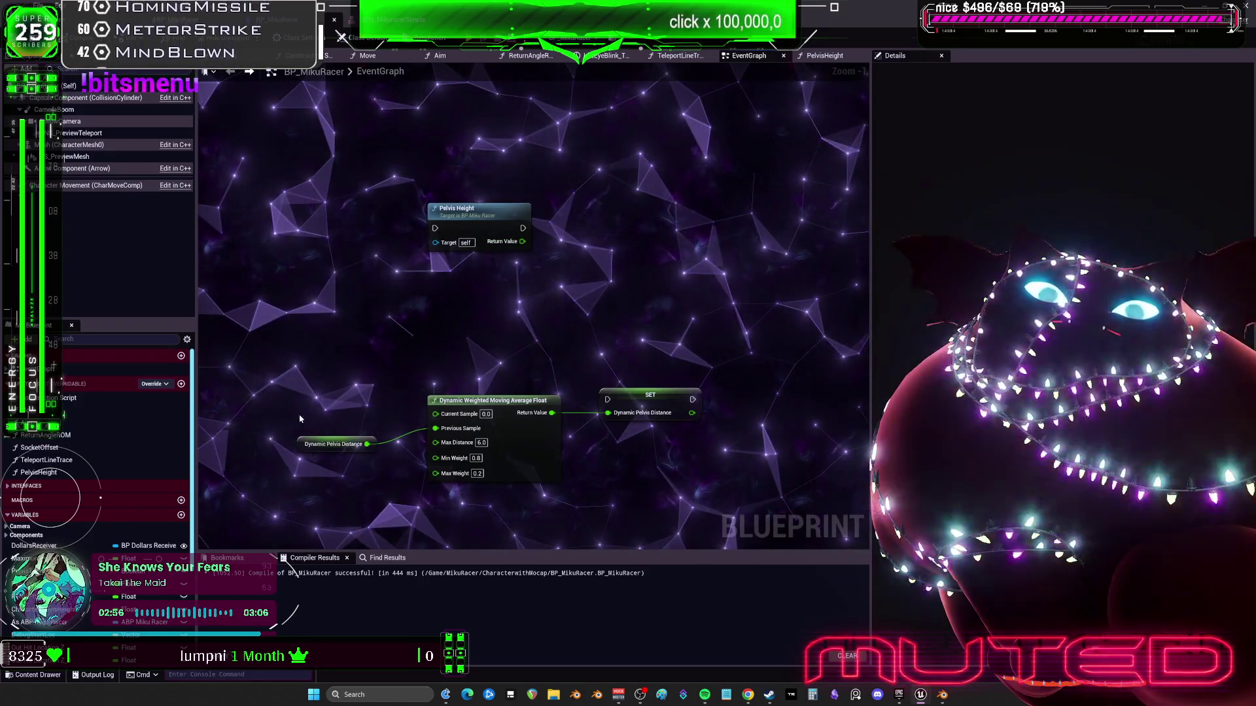
# Add a Set Maximum Clamp node driven by the Pelvis Height call
pyautogui.scroll(-2, 99, 458)
pyautogui.scroll(-4, 99, 490)
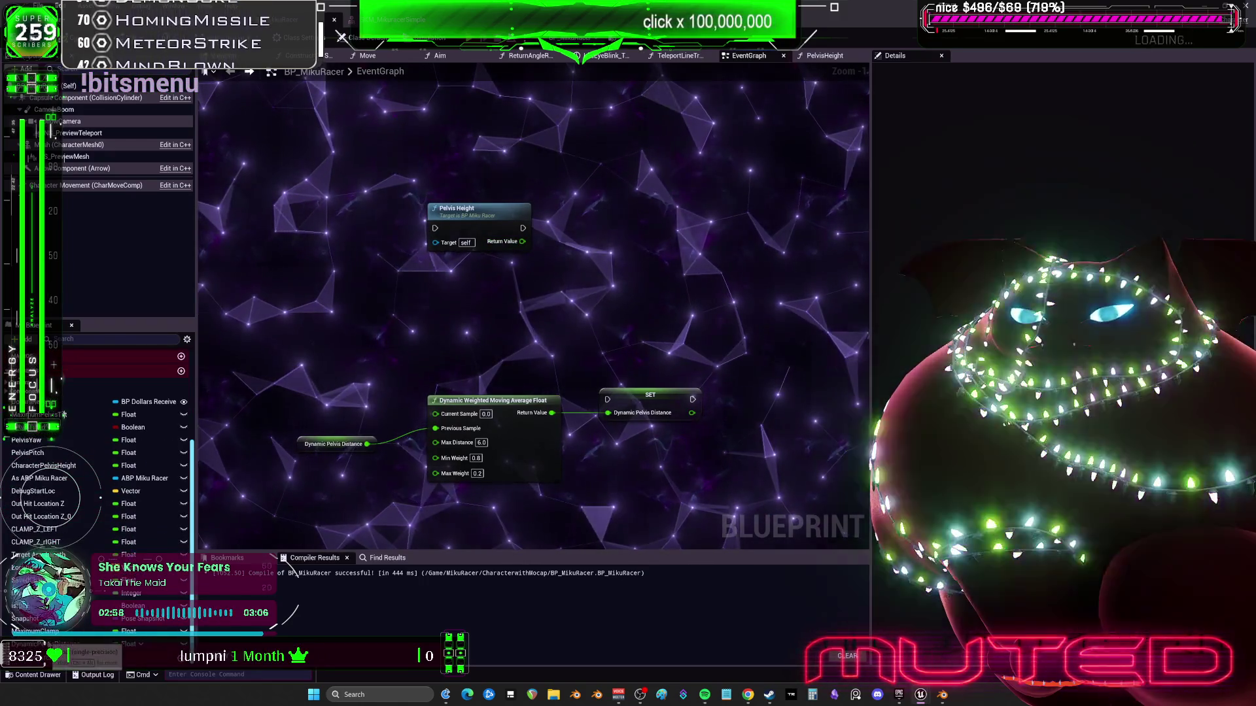
pyautogui.click(45, 644)
pyautogui.moveTo(36, 631)
pyautogui.mouseDown()
pyautogui.moveTo(458, 295)
pyautogui.moveTo(576, 219)
pyautogui.moveTo(587, 228)
pyautogui.moveTo(577, 237)
pyautogui.mouseUp()
pyautogui.click(614, 239)
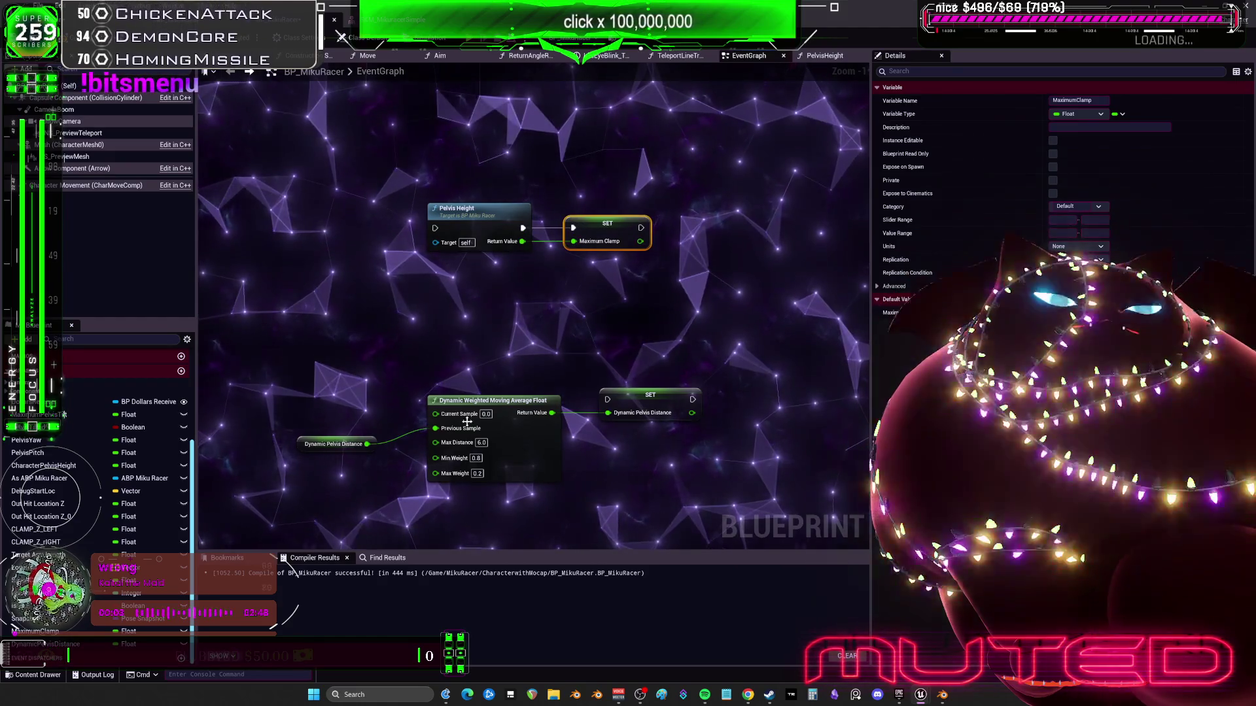
# Duplicate the Pelvis Height call and place it beside the moving-average node
pyautogui.click(464, 210)
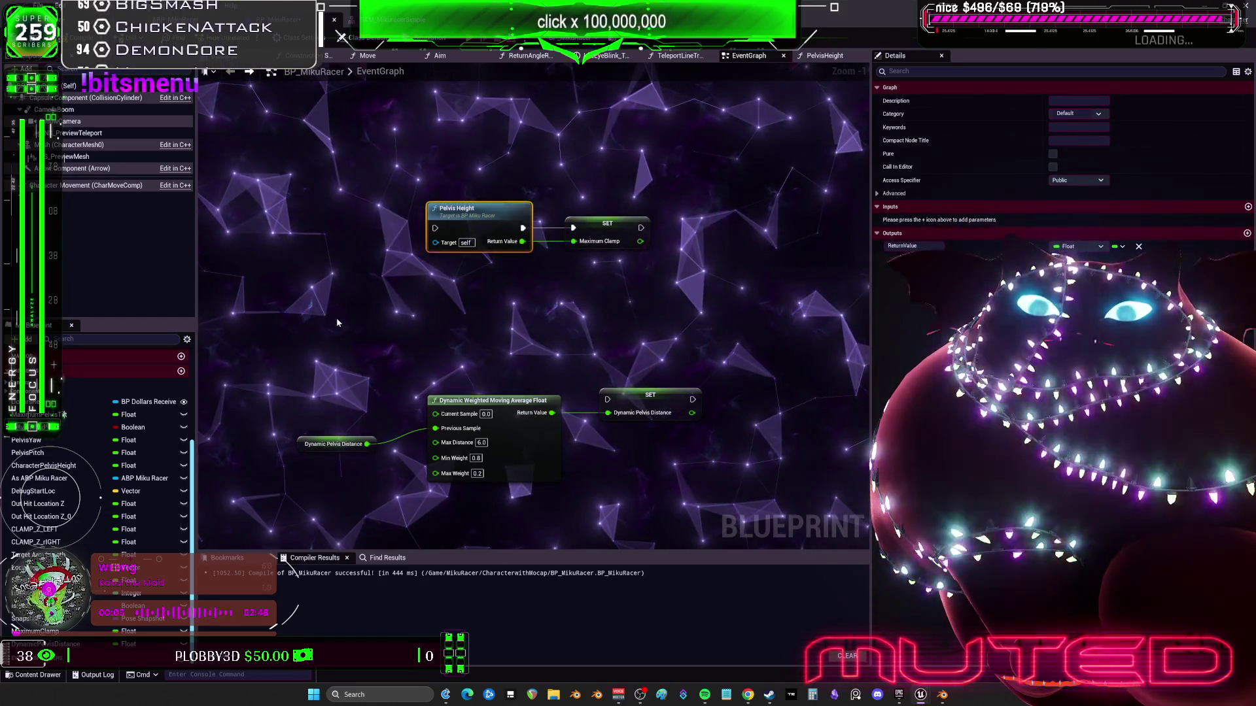
pyautogui.hotkey('ctrl', 'c')
pyautogui.hotkey('ctrl', 'v')
pyautogui.moveTo(382, 333); pyautogui.dragTo(474, 337)
pyautogui.moveTo(537, 298)
pyautogui.mouseDown()
pyautogui.moveTo(376, 321)
pyautogui.moveTo(344, 164)
pyautogui.mouseUp()
# Run the copy from Sequence Then 2 into Current Sample and the SET Dynamic Pelvis Distance chain
pyautogui.scroll(-1, 492, 432)
pyautogui.click(487, 429)
pyautogui.moveTo(487, 426); pyautogui.dragTo(319, 197)
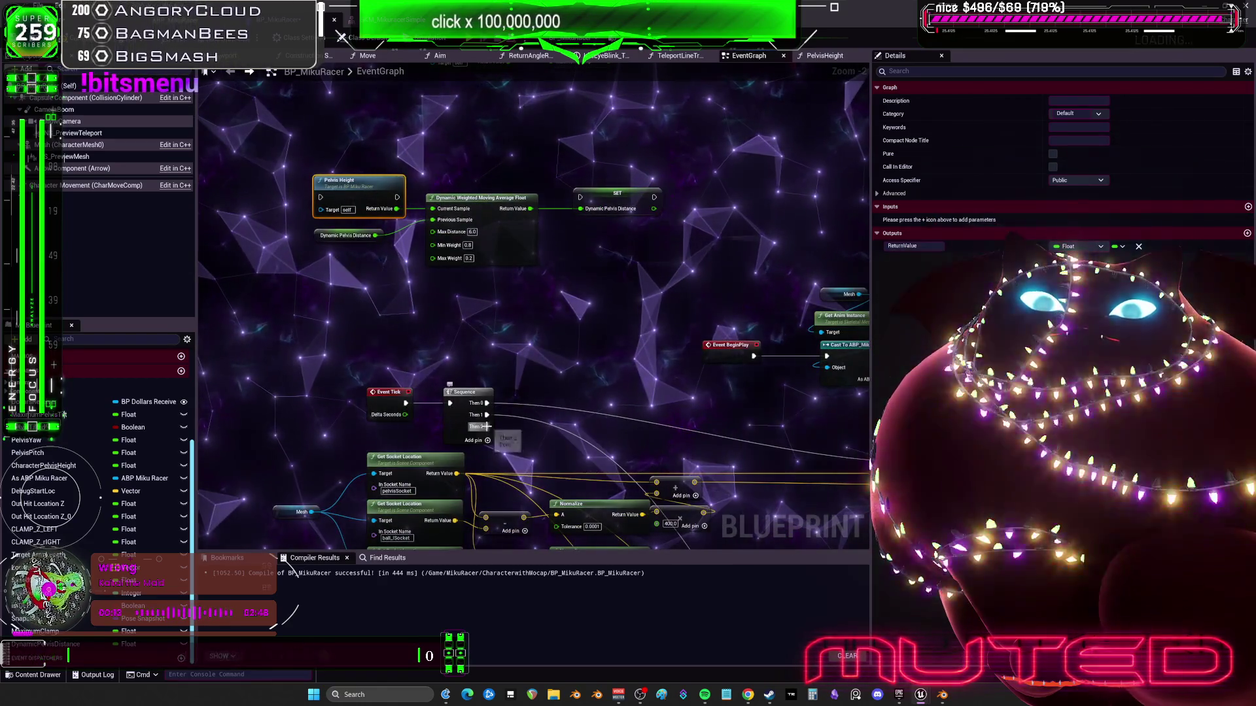
pyautogui.moveTo(622, 323)
pyautogui.mouseDown()
pyautogui.moveTo(281, 230)
pyautogui.moveTo(403, 277)
pyautogui.moveTo(477, 288)
pyautogui.mouseUp()
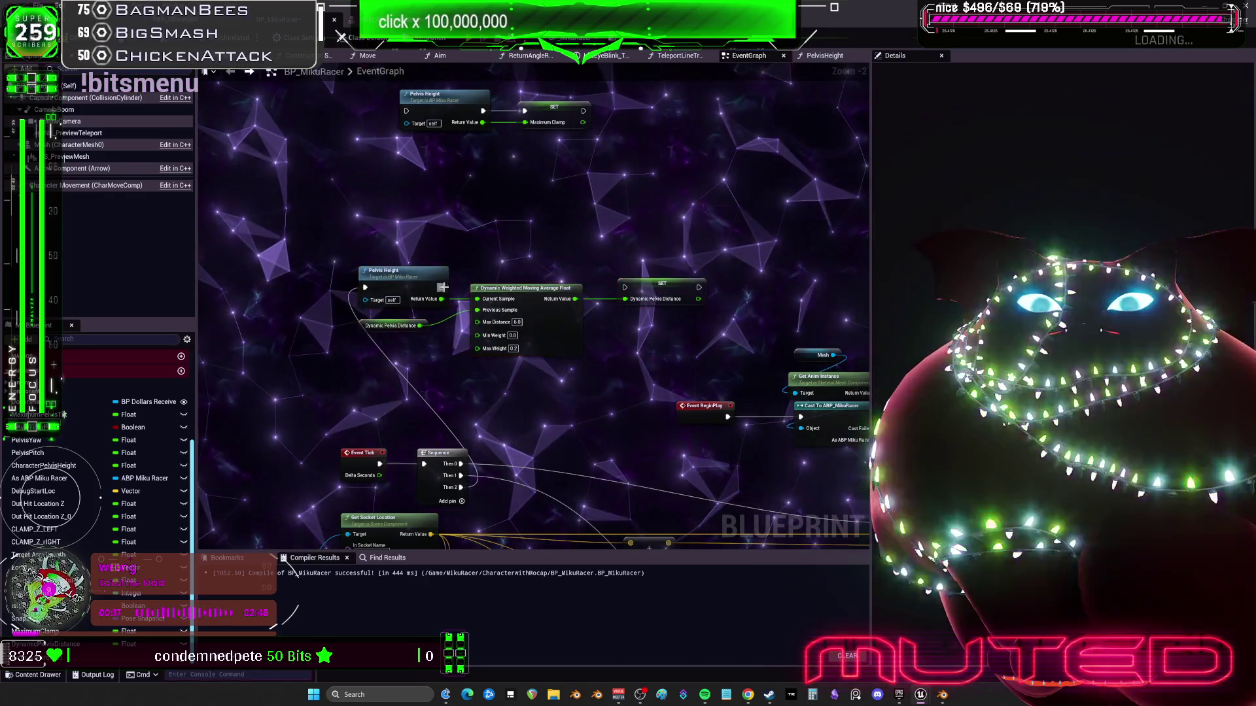
pyautogui.moveTo(576, 287); pyautogui.dragTo(624, 287)
pyautogui.moveTo(419, 325); pyautogui.dragTo(477, 310)
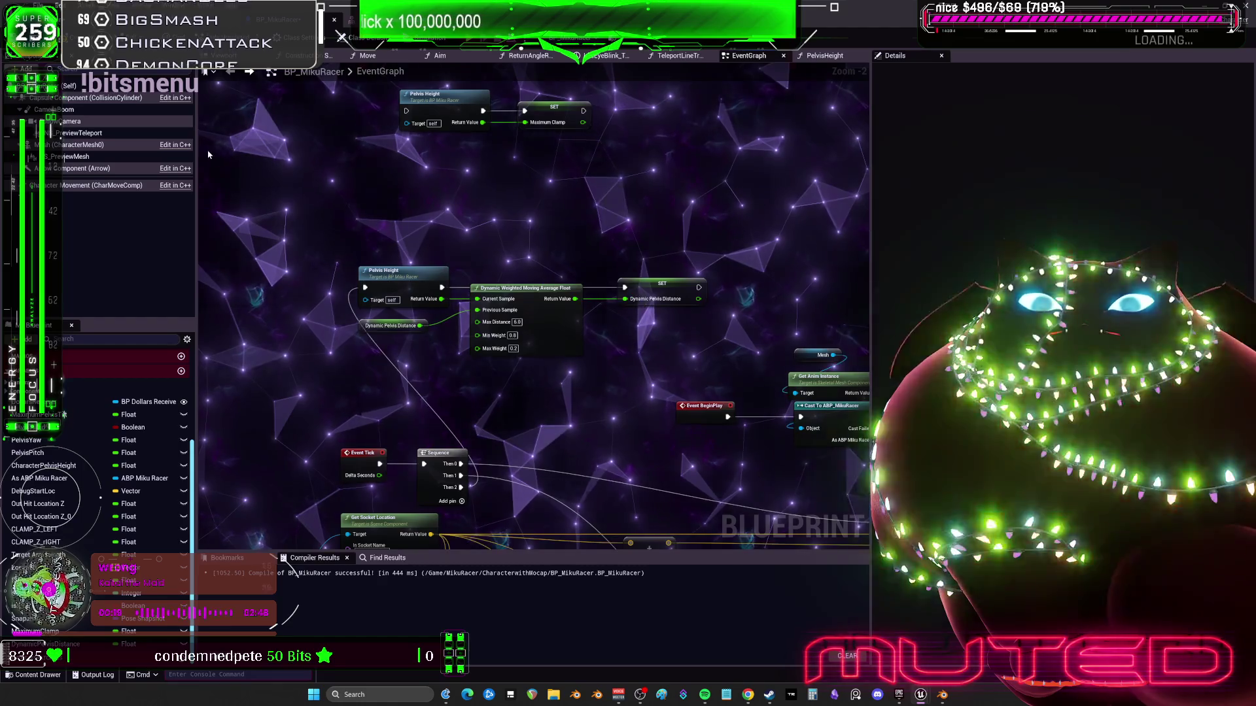
pyautogui.moveTo(575, 299); pyautogui.dragTo(625, 299)
pyautogui.click(662, 284)
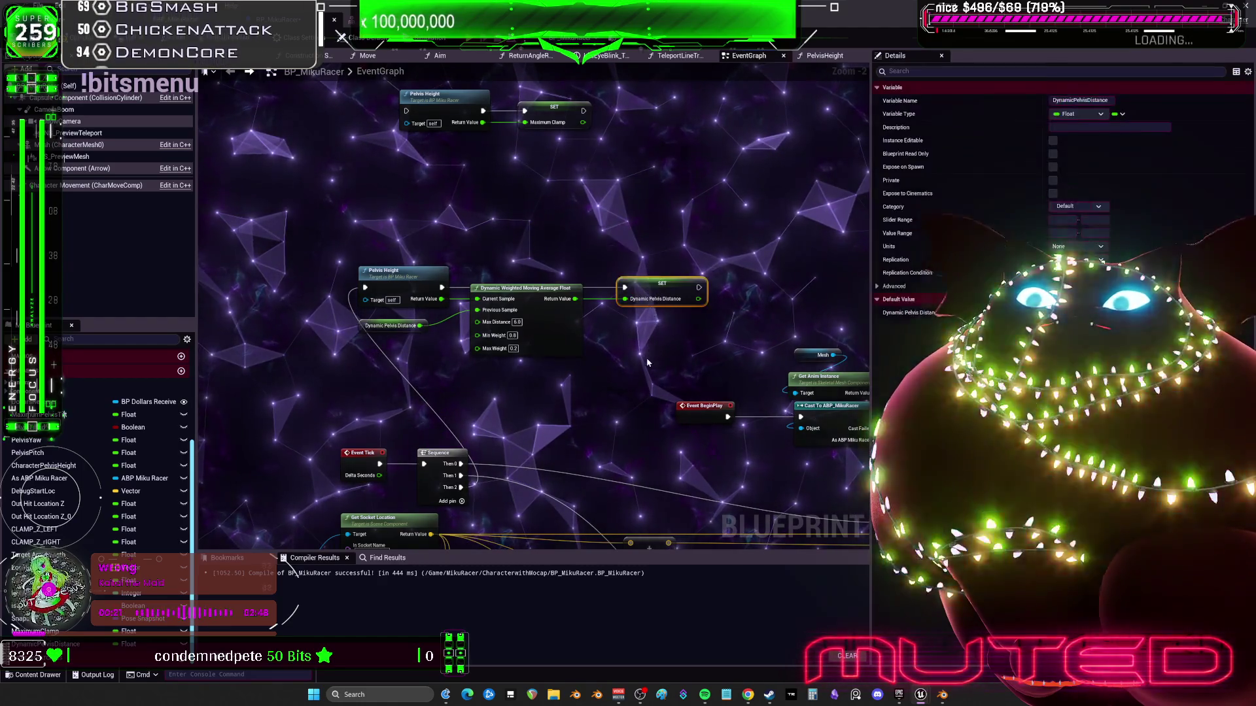
pyautogui.click(653, 291)
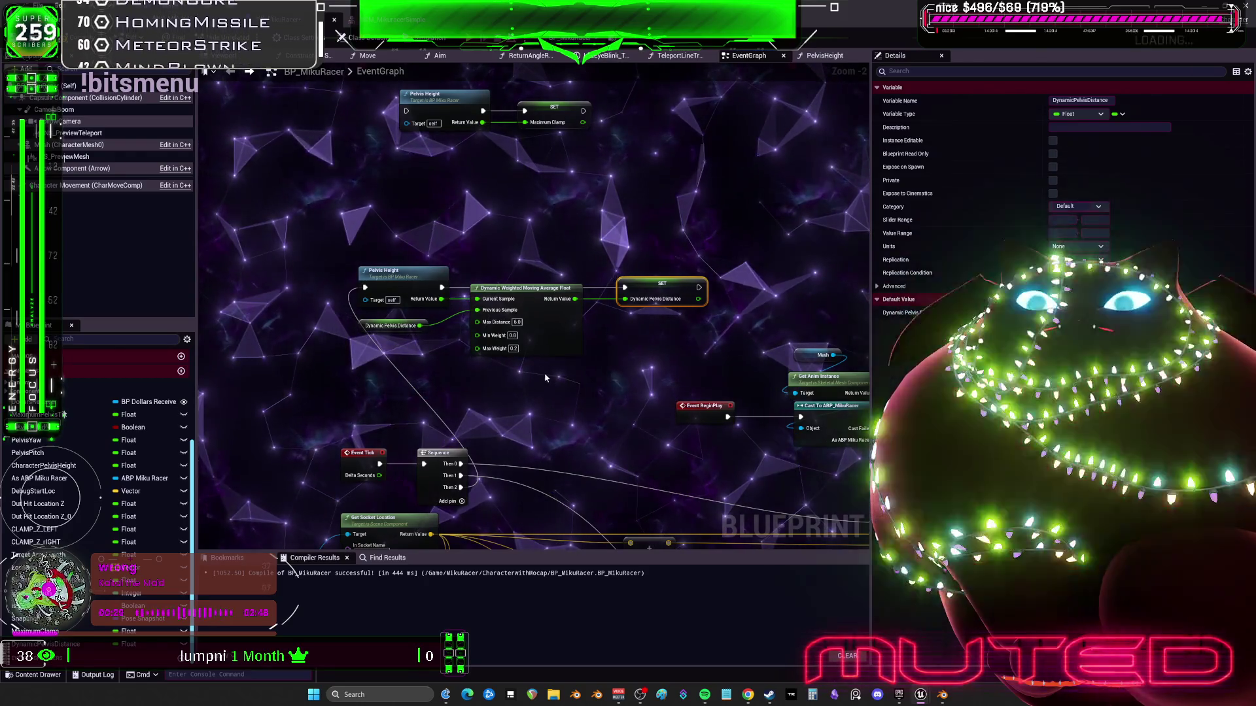
pyautogui.rightClick(496, 216)
# Add a Map Range Clamped node with Pelvis Height's Return Value wired into Value
pyautogui.write('clamp')
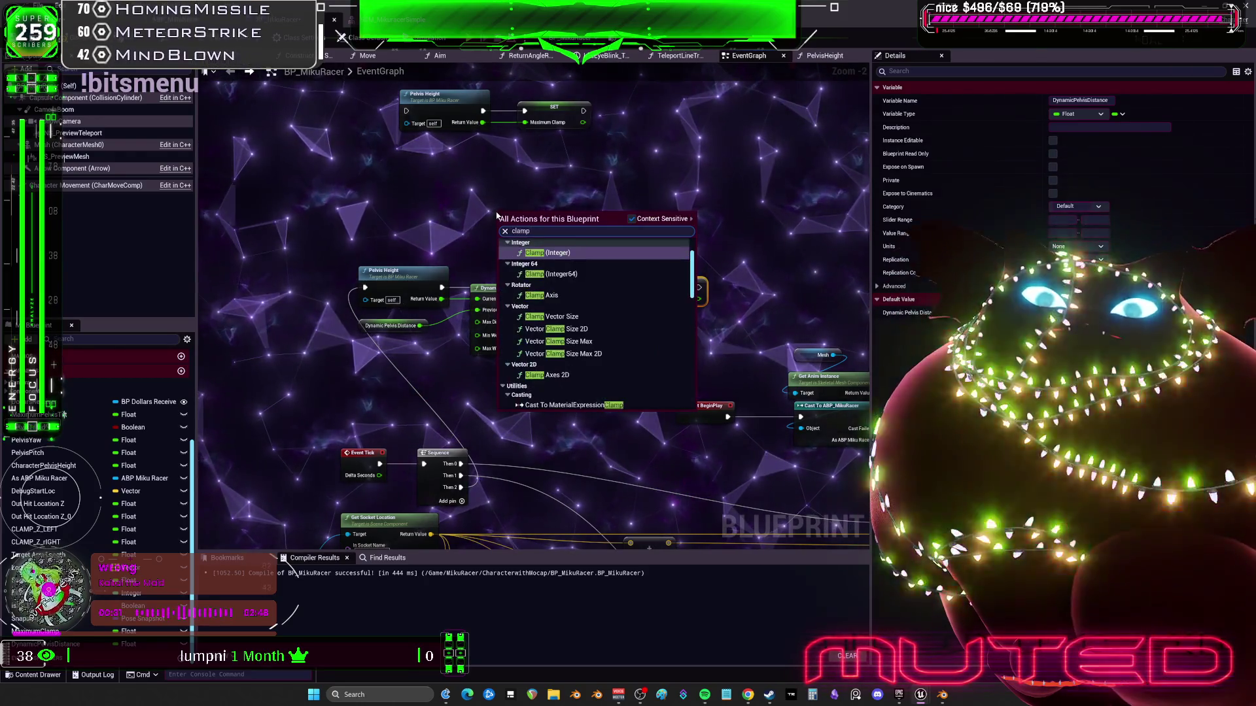
pyautogui.write(' floa')
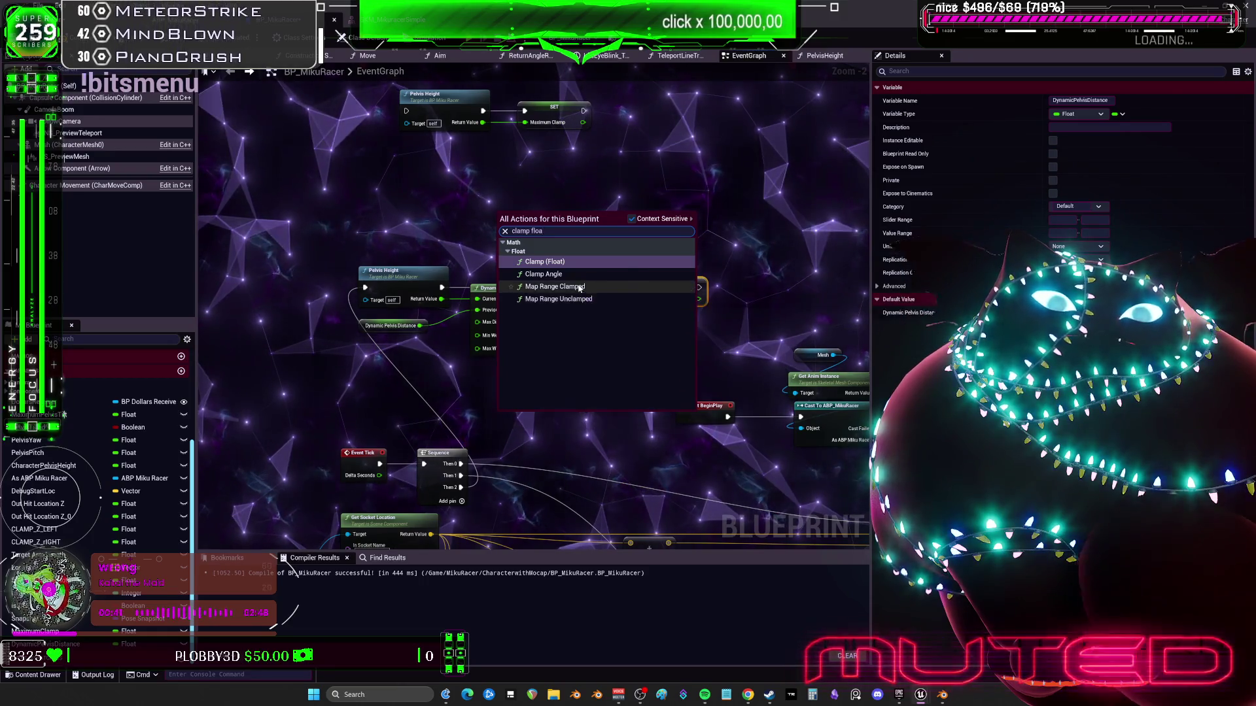
pyautogui.click(555, 286)
pyautogui.moveTo(523, 206); pyautogui.dragTo(567, 194)
pyautogui.scroll(2, 683, 296)
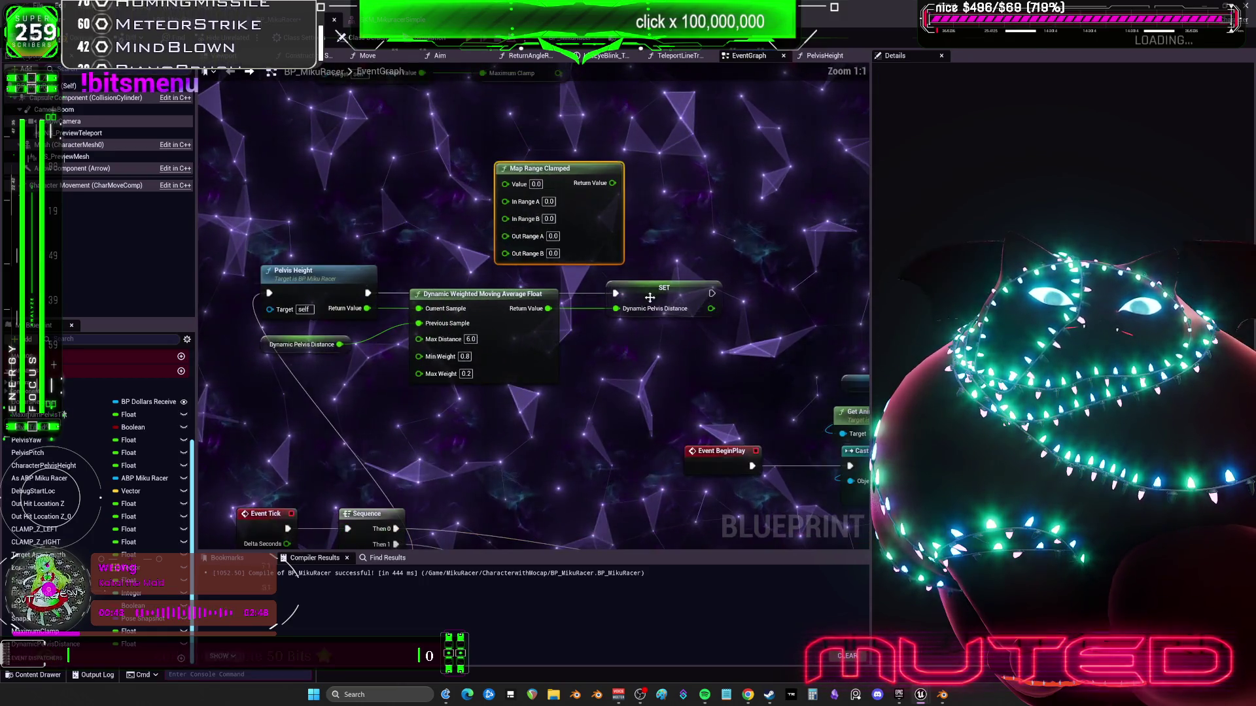
pyautogui.click(686, 297)
pyautogui.moveTo(353, 196); pyautogui.dragTo(370, 262)
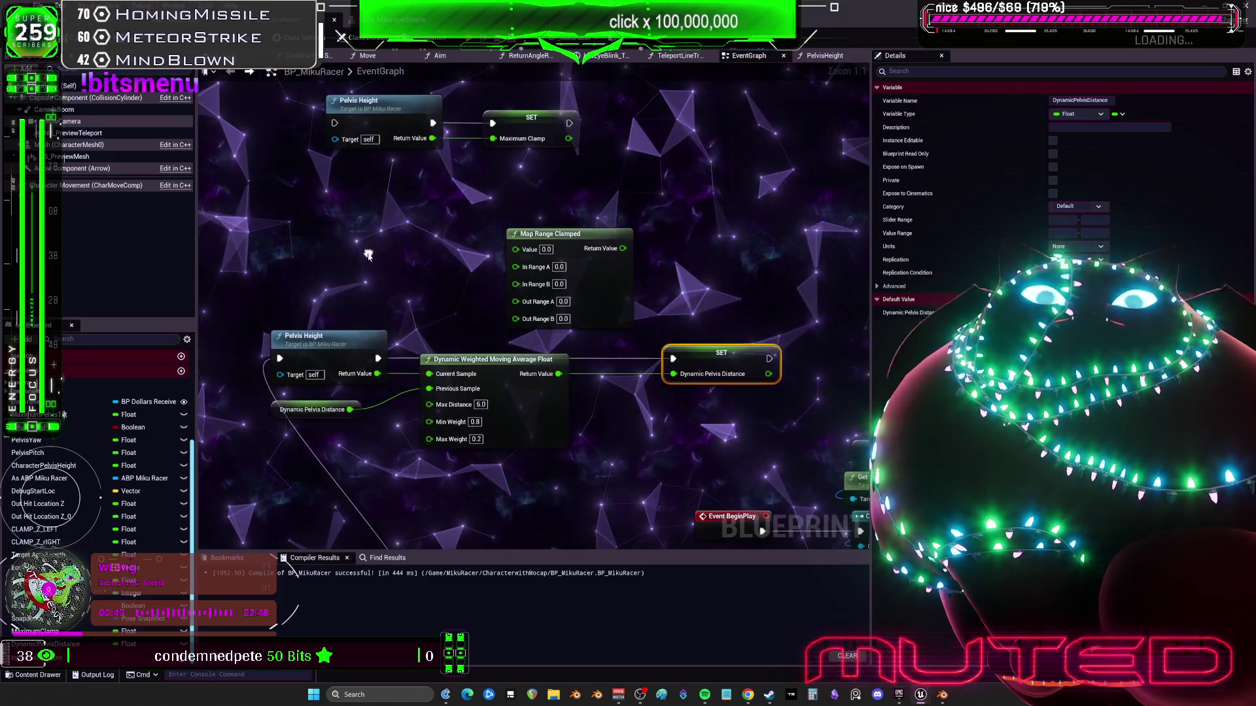
pyautogui.moveTo(468, 276); pyautogui.dragTo(516, 250)
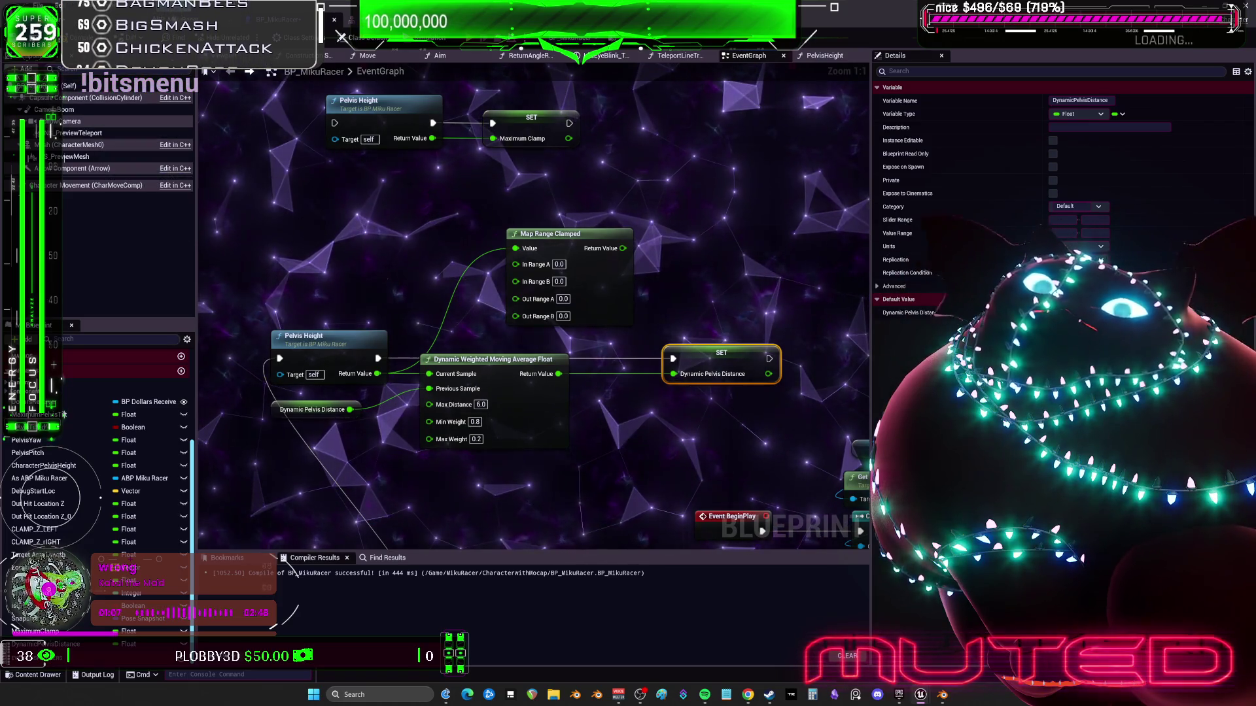
# Check the Control Rig node in ABP_MikuRacer's AnimGraph and open CR_MikuRacer_FootIK
pyautogui.hotkey('ctrl', 'Tab')
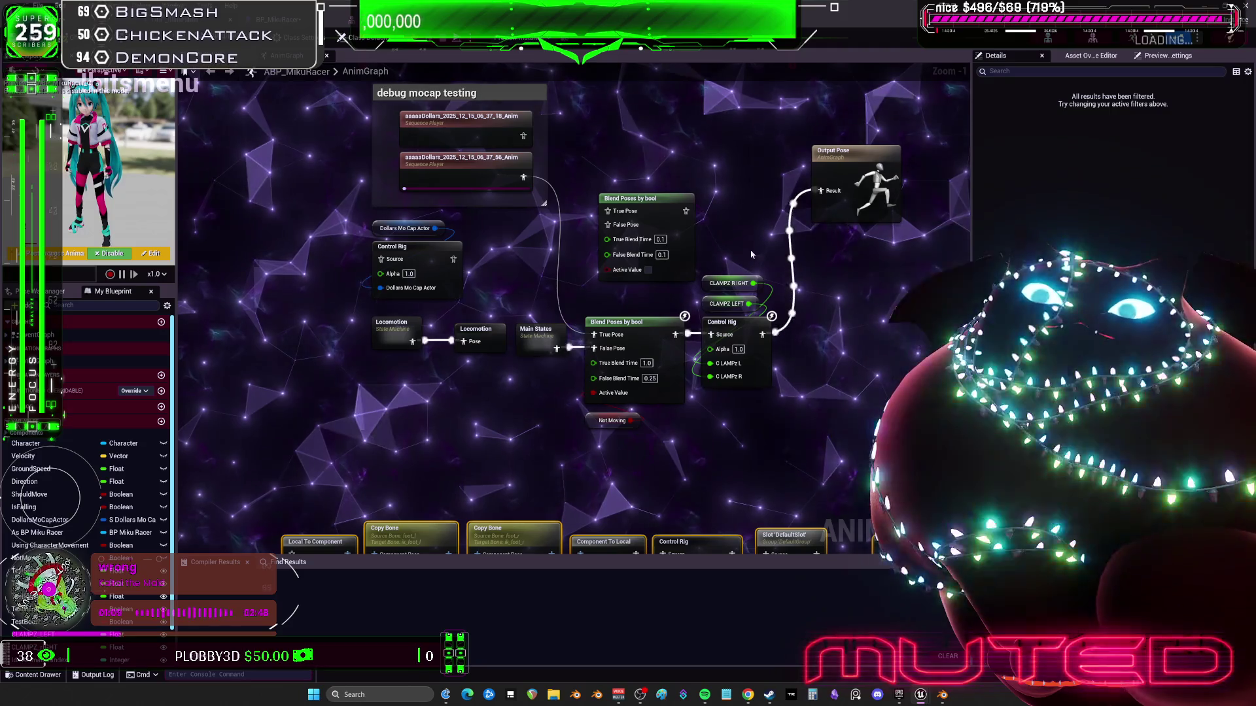
pyautogui.click(605, 278)
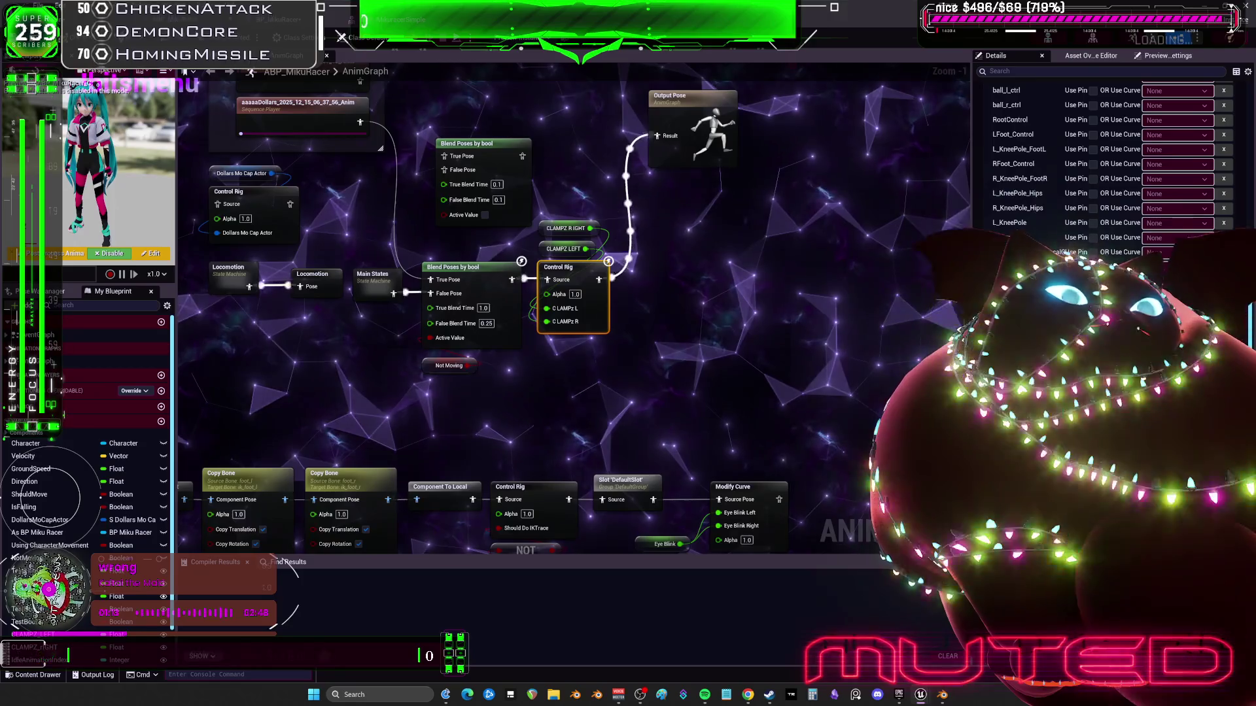
pyautogui.hotkey('ctrl', 'Tab')
pyautogui.doubleClick(448, 134)
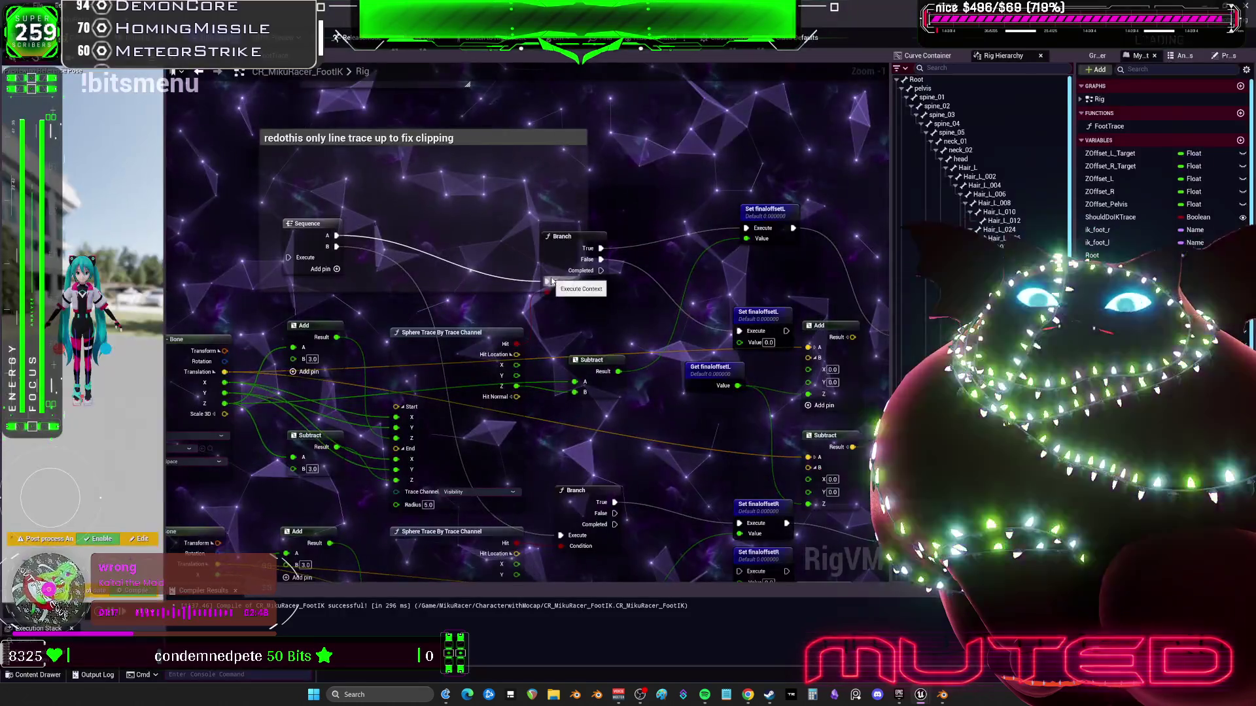
# Pan and zoom across the CR_MikuRacer_FootIK rig graph, reviewing foot nodes, Step sections and math nodes
pyautogui.scroll(-5, 562, 311)
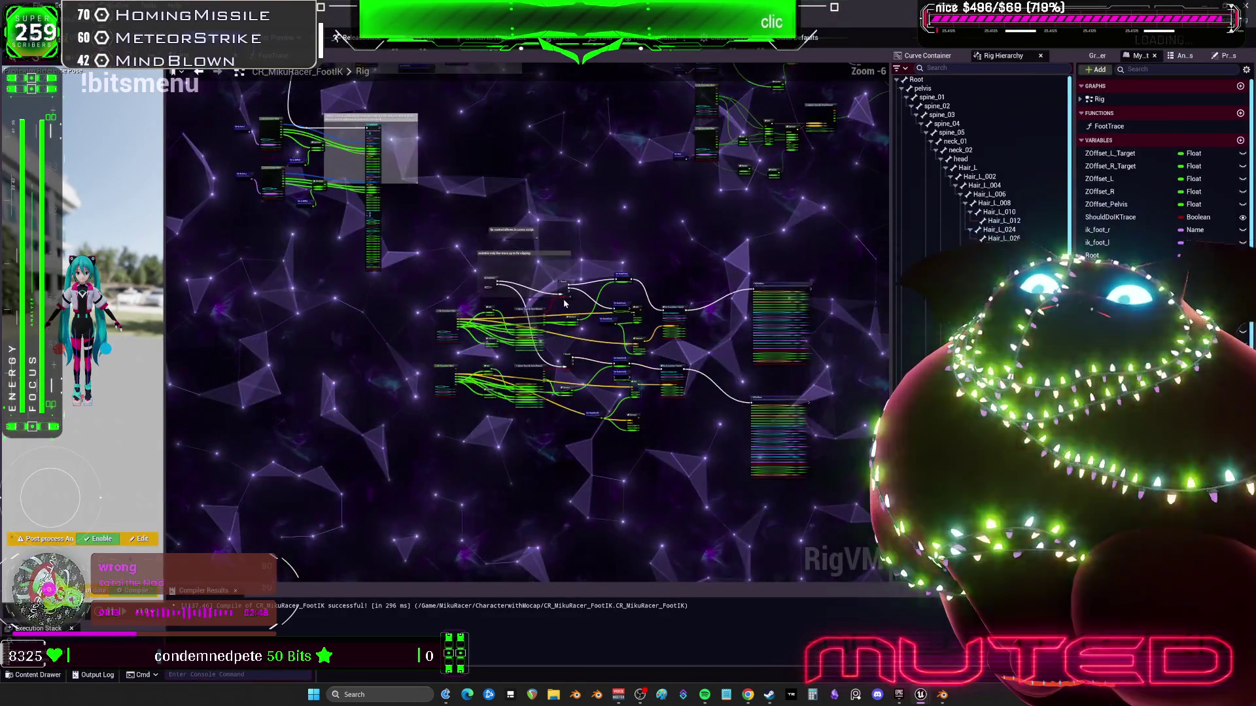
pyautogui.scroll(4, 523, 202)
pyautogui.scroll(-3, 523, 202)
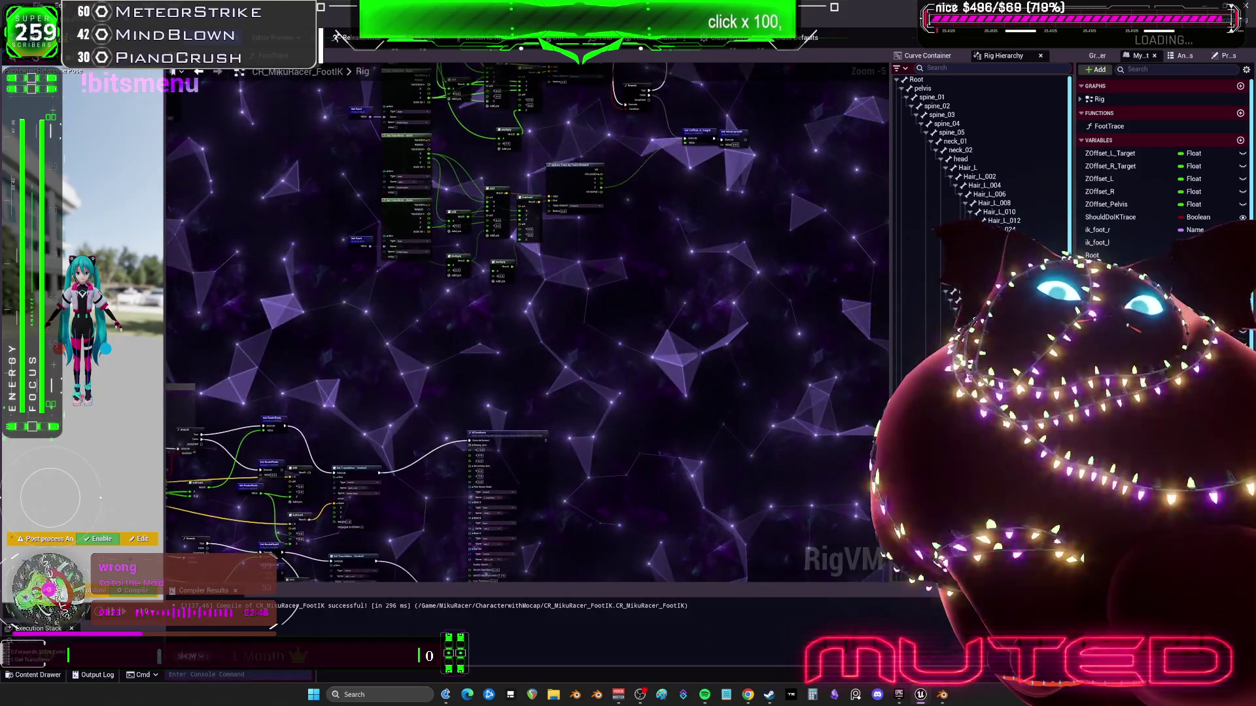
pyautogui.moveTo(523, 202)
pyautogui.mouseDown()
pyautogui.moveTo(533, 286)
pyautogui.moveTo(502, 237)
pyautogui.moveTo(431, 332)
pyautogui.mouseUp()
pyautogui.scroll(4, 555, 260)
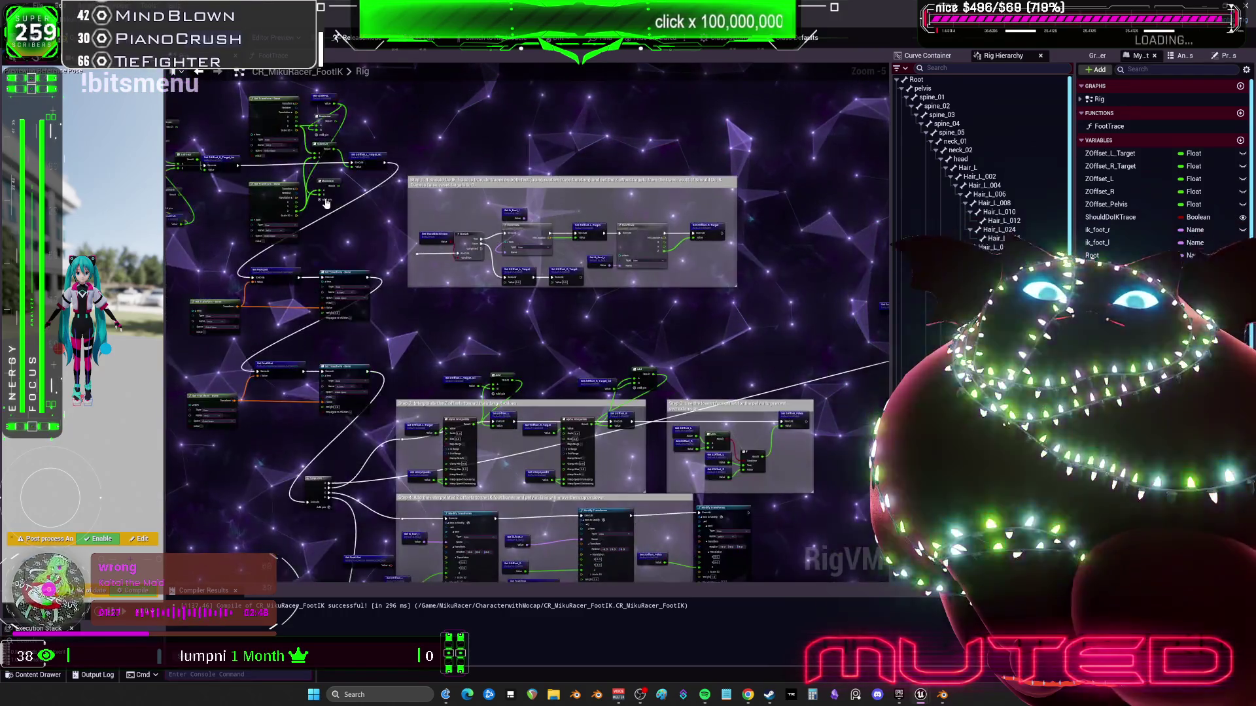
pyautogui.moveTo(665, 271); pyautogui.dragTo(676, 368)
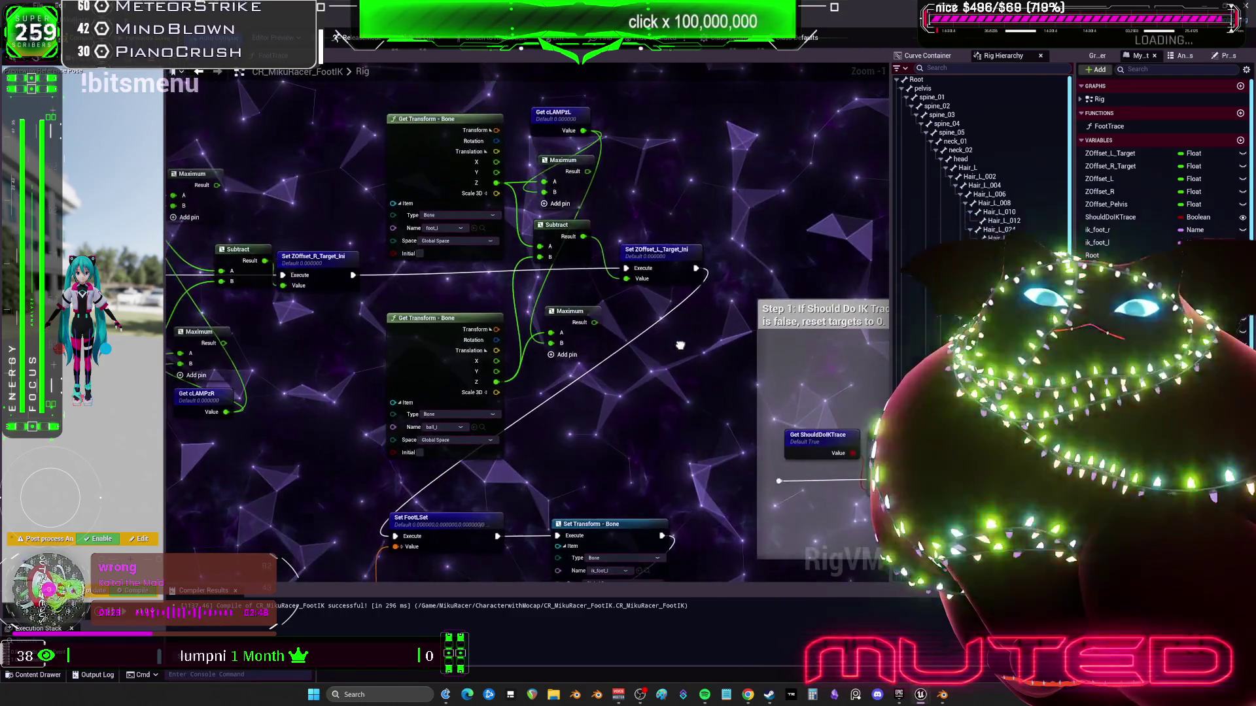
pyautogui.moveTo(348, 344)
pyautogui.mouseDown()
pyautogui.moveTo(663, 344)
pyautogui.moveTo(591, 291)
pyautogui.mouseUp()
pyautogui.moveTo(357, 339); pyautogui.dragTo(681, 157)
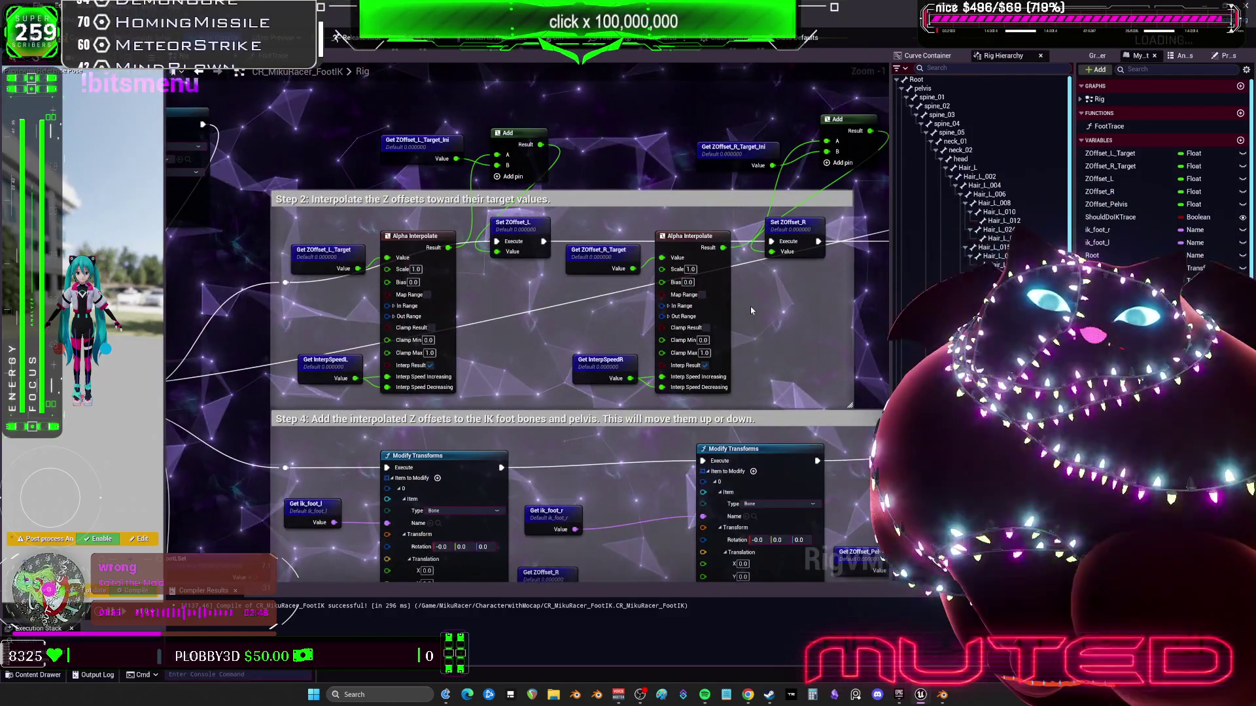
pyautogui.moveTo(774, 305)
pyautogui.mouseDown()
pyautogui.moveTo(969, 195)
pyautogui.moveTo(678, 341)
pyautogui.moveTo(701, 351)
pyautogui.moveTo(533, 340)
pyautogui.moveTo(646, 260)
pyautogui.moveTo(777, 487)
pyautogui.mouseUp()
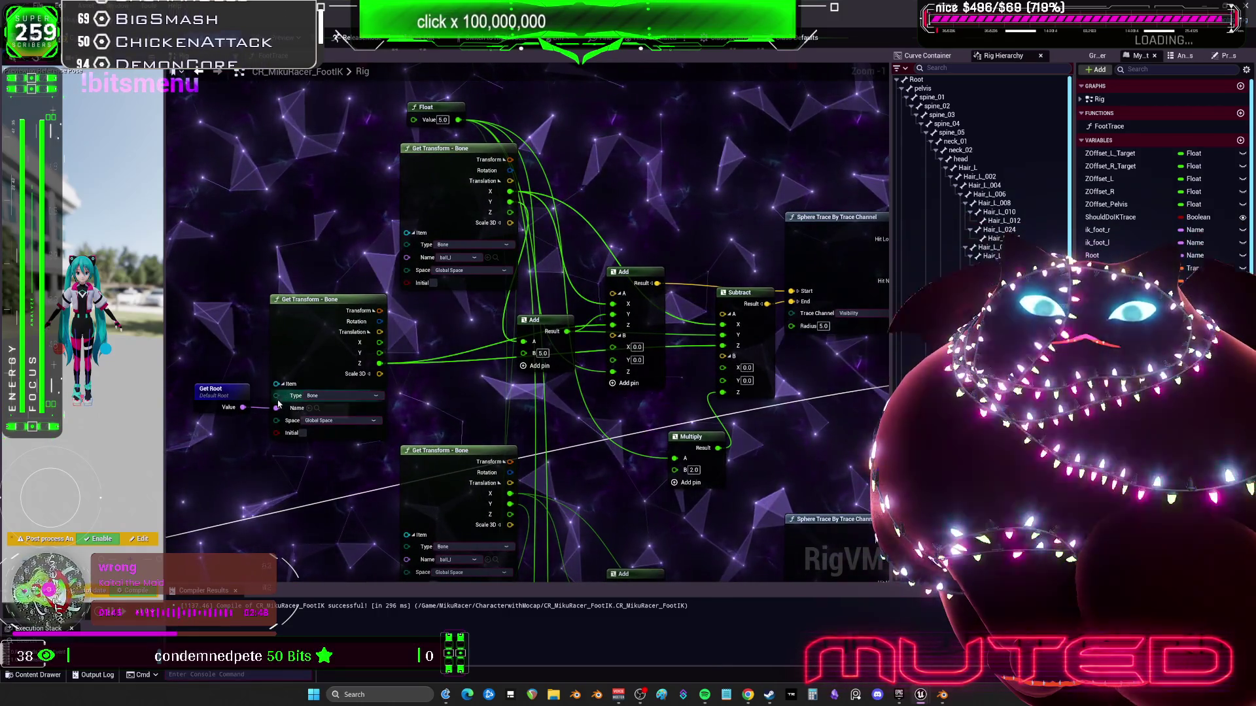
pyautogui.moveTo(686, 543); pyautogui.dragTo(659, 278)
pyautogui.scroll(-3, 663, 257)
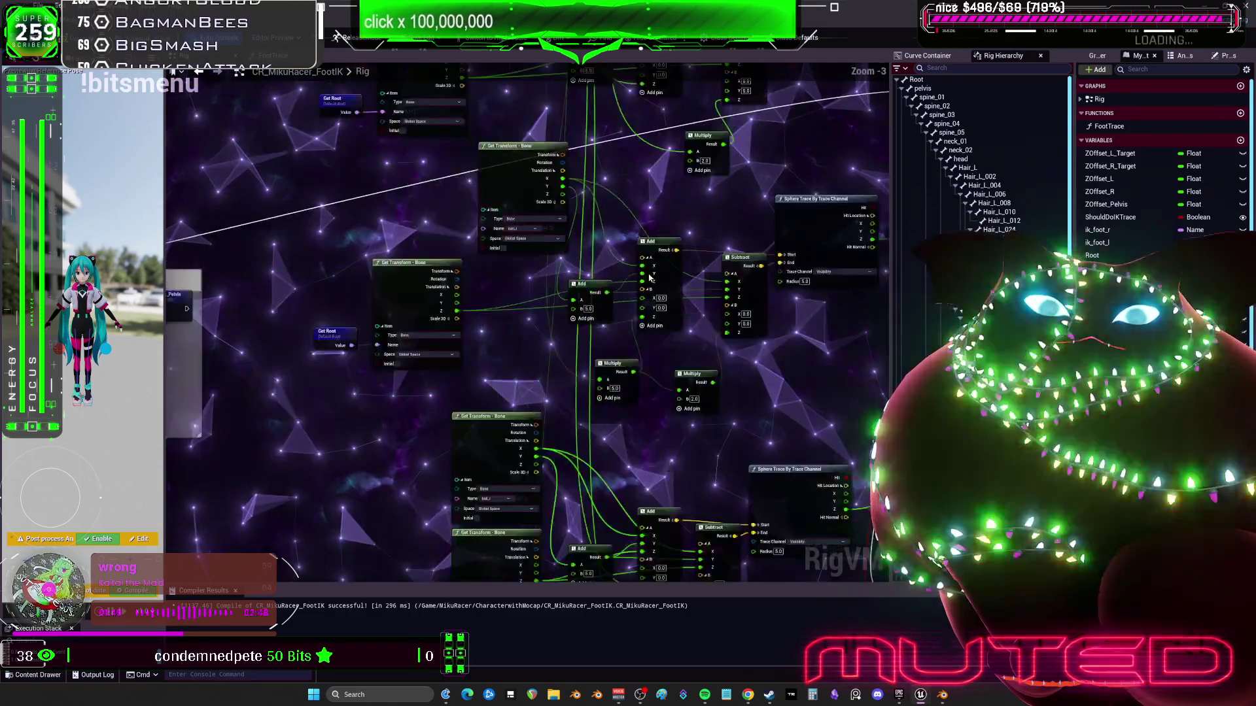
pyautogui.scroll(2, 436, 427)
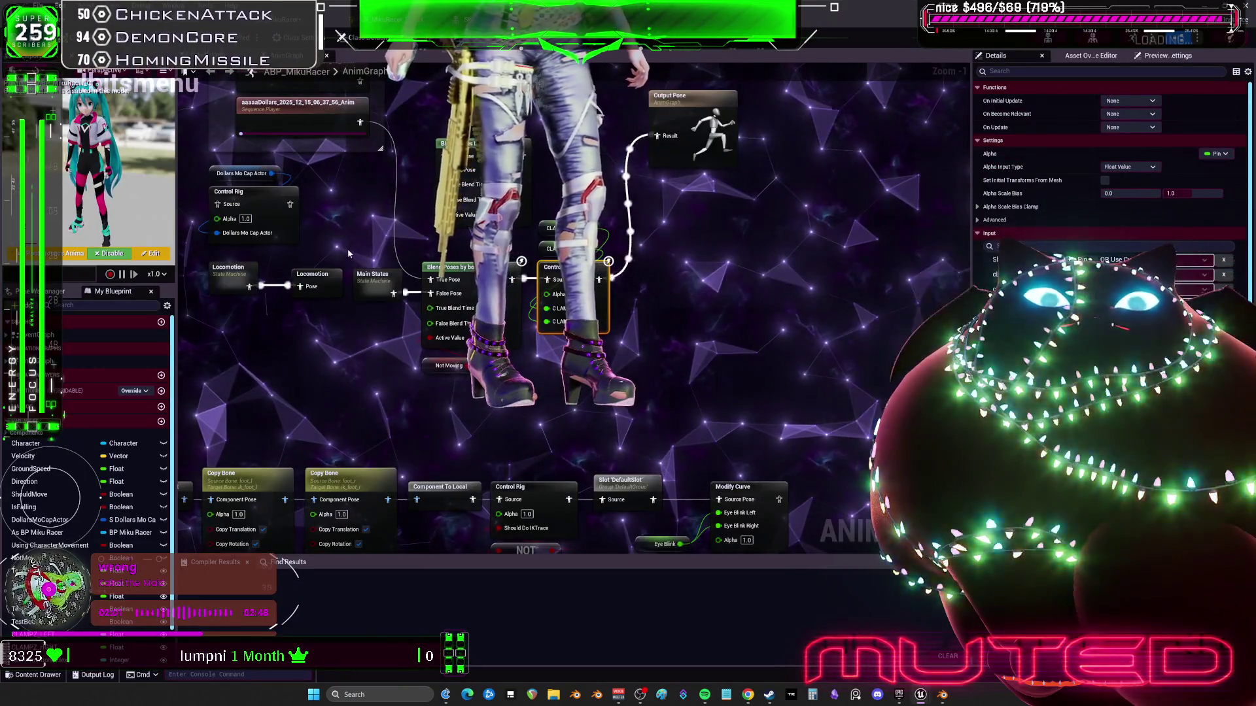
# Inspect the Control Rig node's details, close the ABP_MikuRacer editor, and bring up SK_MikuRacer_CtrlRig
pyautogui.moveTo(341, 170); pyautogui.dragTo(408, 198)
pyautogui.click(307, 222)
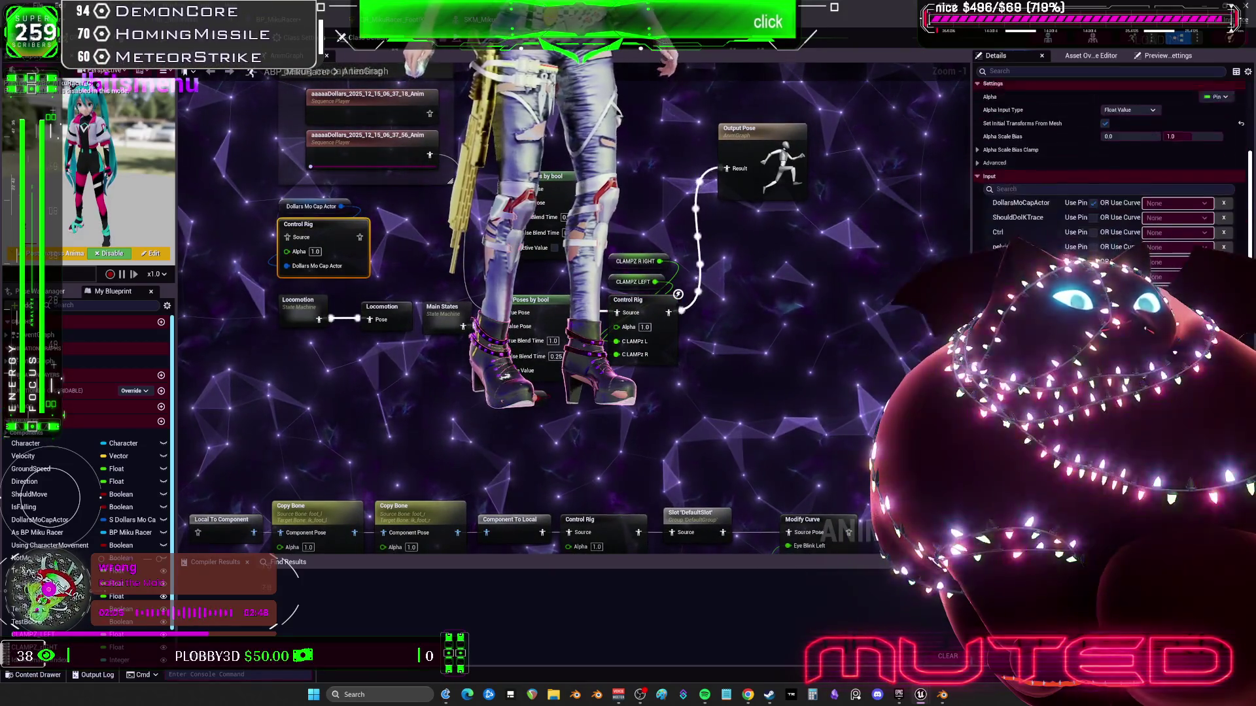
pyautogui.scroll(-10, 1106, 164)
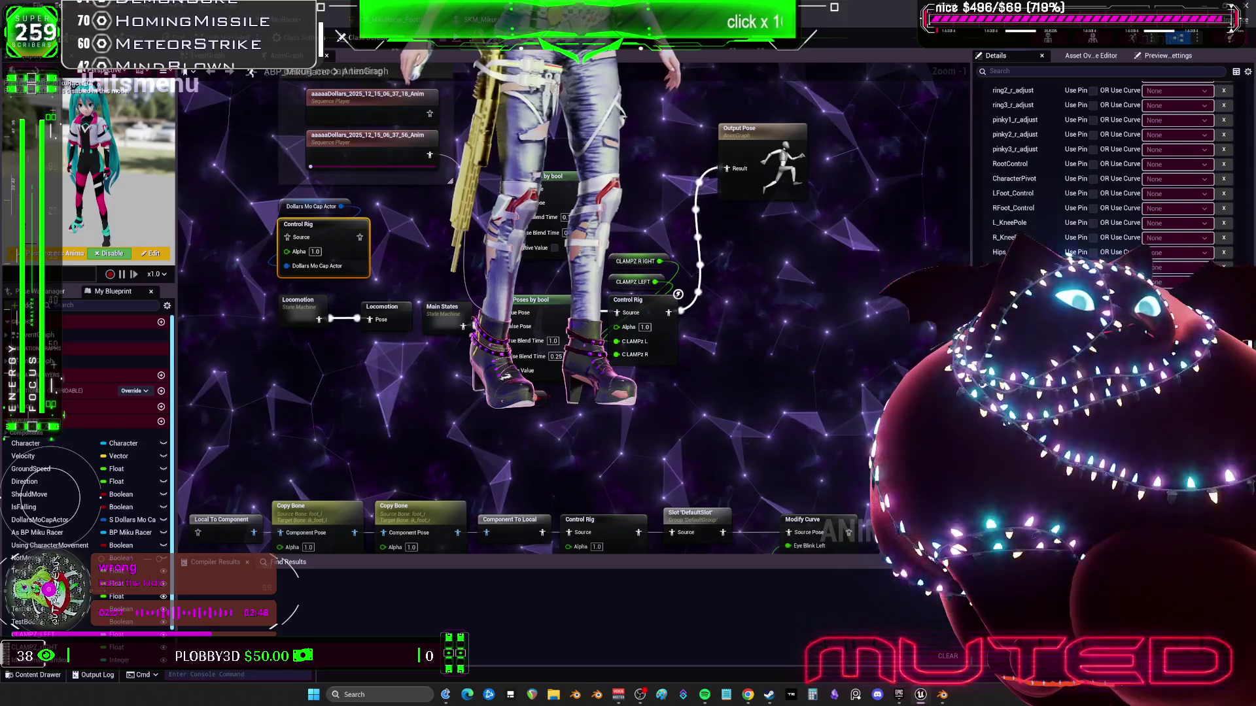
pyautogui.click(340, 36)
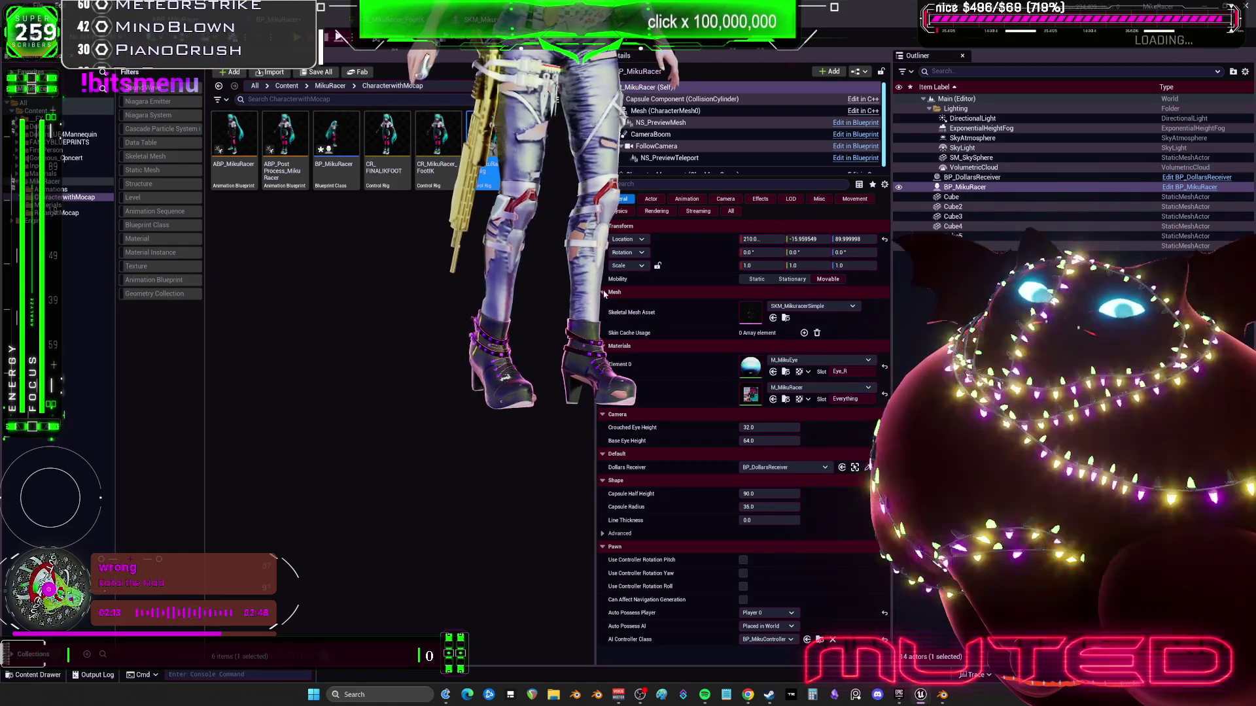
pyautogui.hotkey('ctrl', 'Tab')
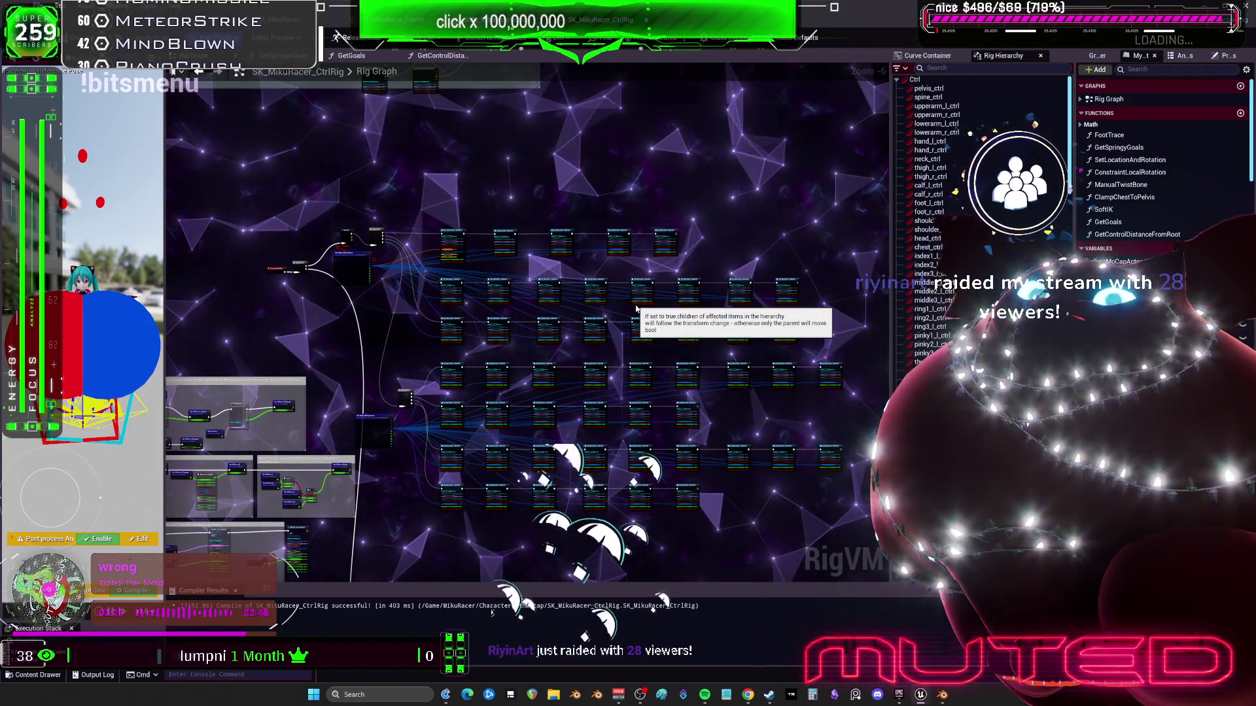
# Zoom in and out on the SK_MikuRacer_CtrlRig Rig Graph, then return to the level editor
pyautogui.scroll(5, 435, 277)
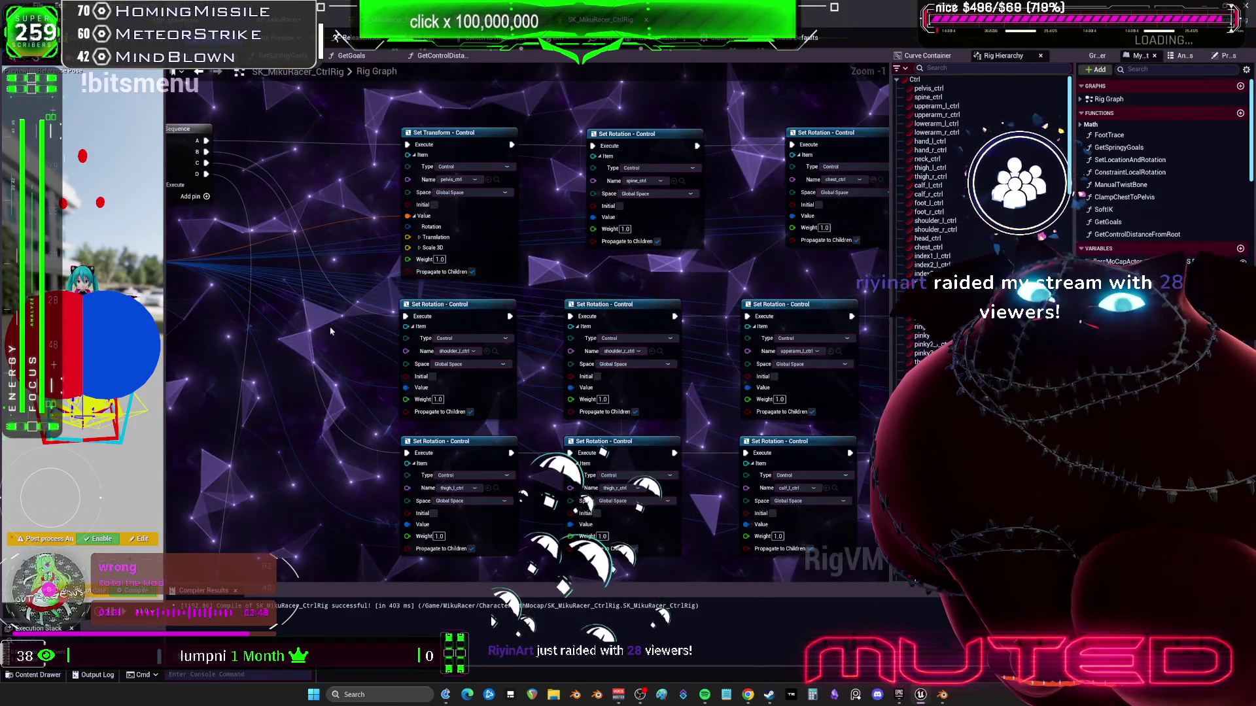
pyautogui.scroll(-2, 331, 327)
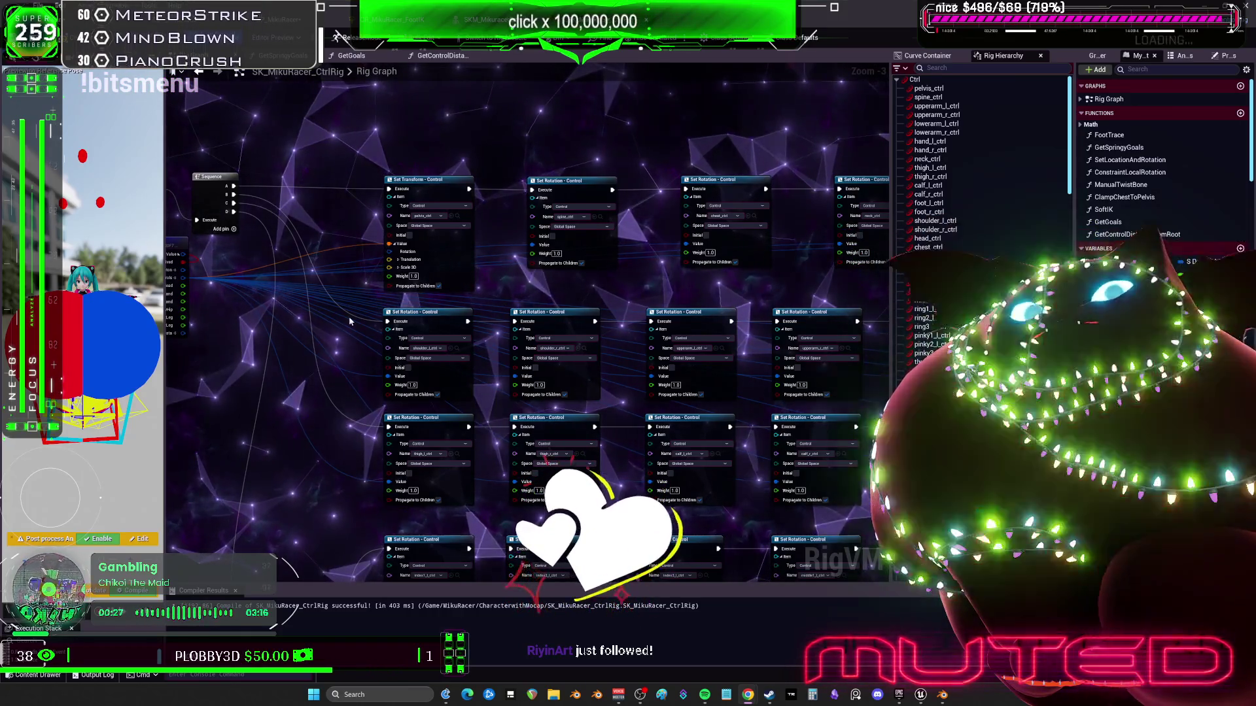
pyautogui.hotkey('alt', 'Tab')
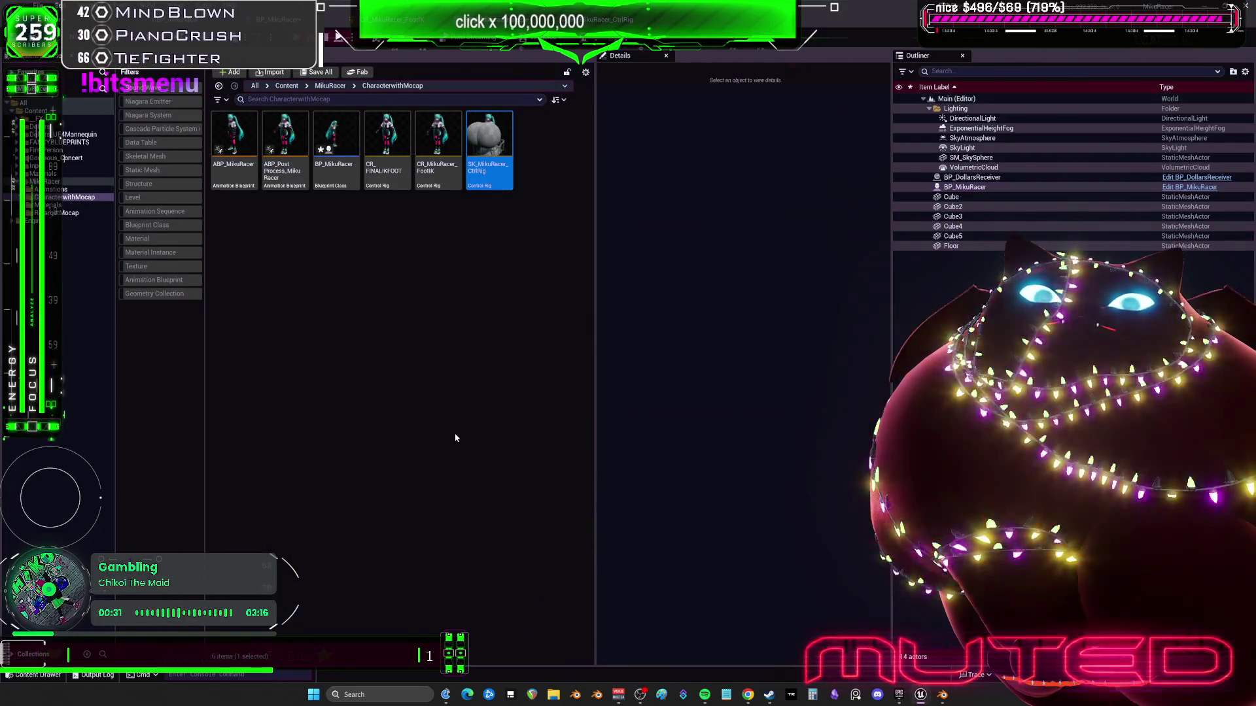
# Run the game in the editor, stop it, and switch over to the browser
pyautogui.hotkey('alt', 'Tab')
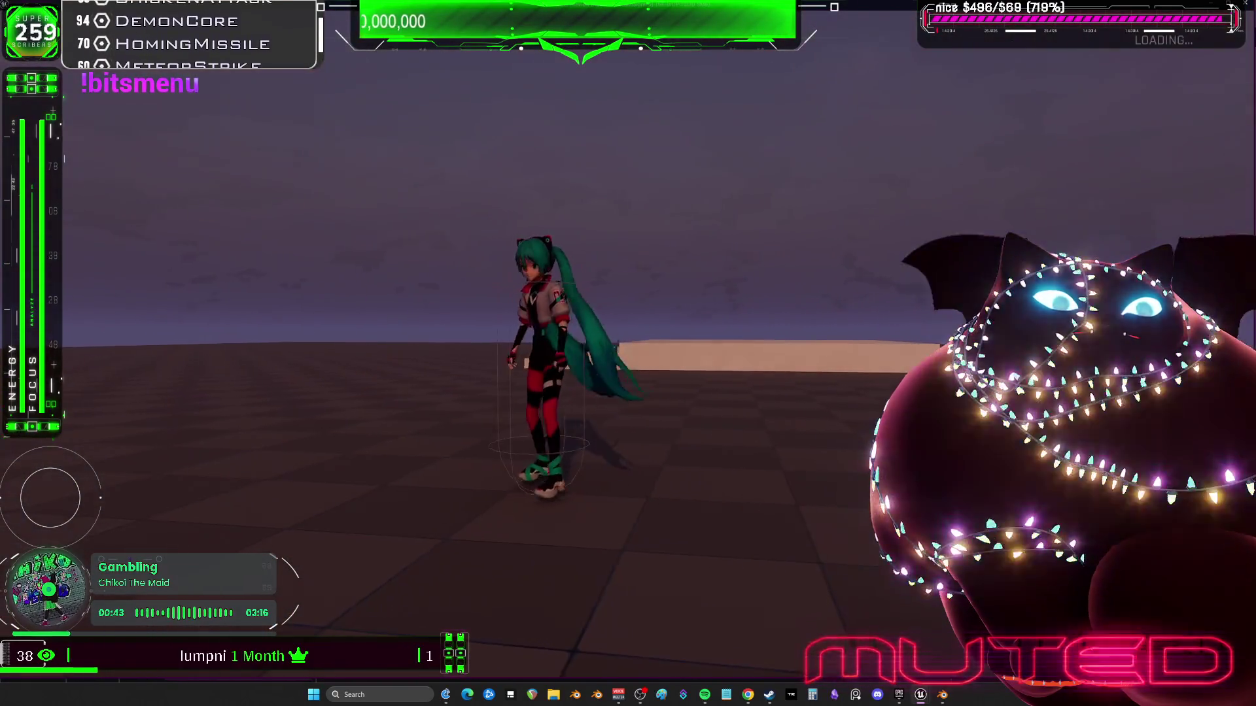
pyautogui.press('Escape')
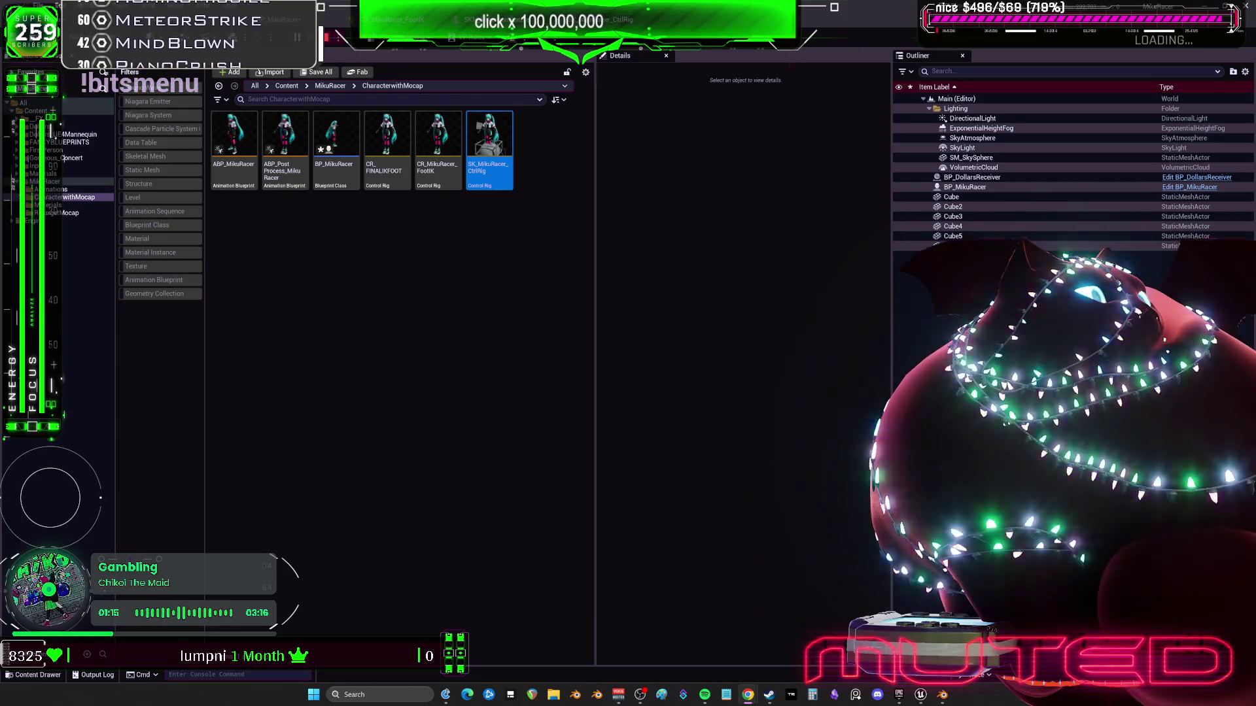
pyautogui.hotkey('alt', 'Tab')
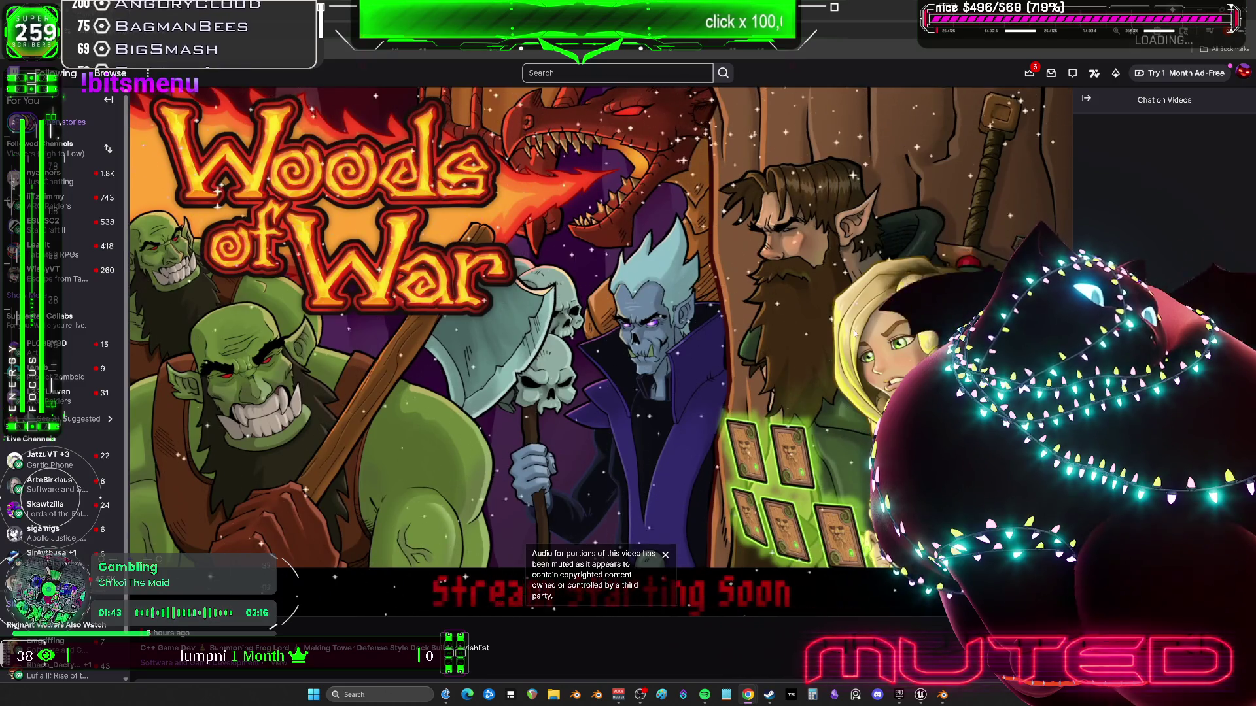
# Scroll down the browser page playing the Woods of War Twitch broadcast
pyautogui.scroll(-5, 767, 439)
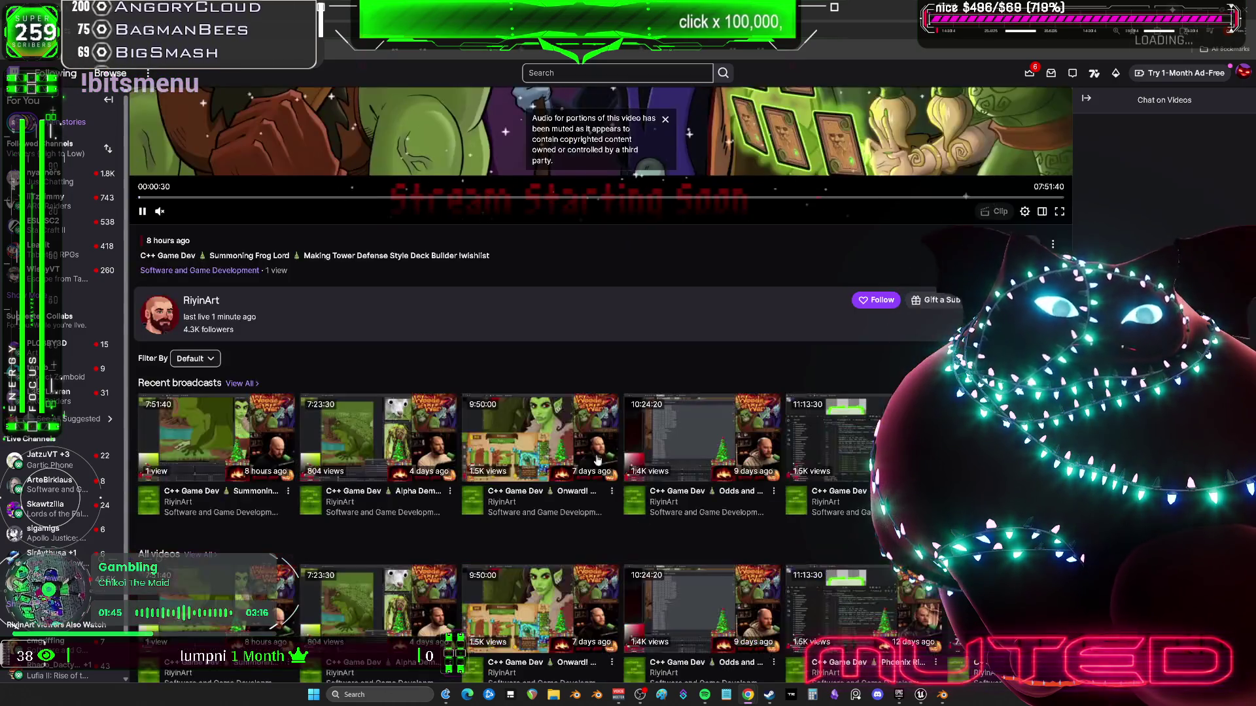
# Browse the streamer's channel About page, then play the latest 7:51:40 broadcast from Videos
pyautogui.click(203, 327)
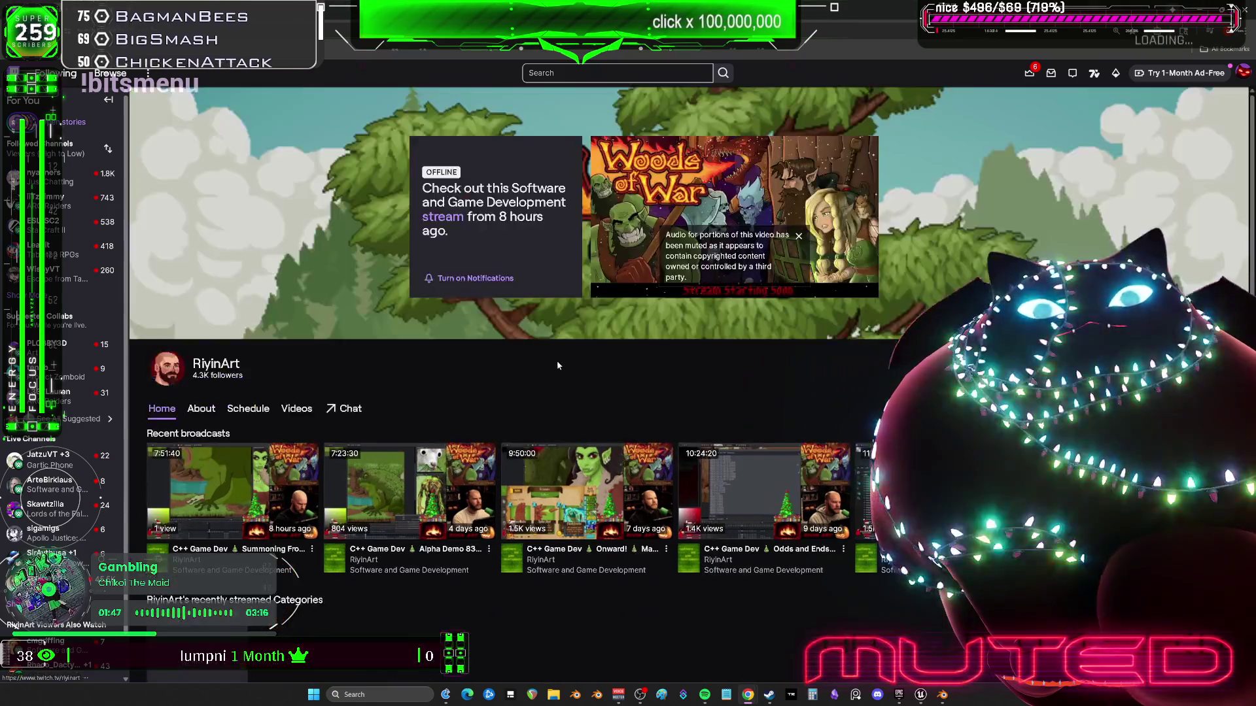
pyautogui.click(201, 408)
pyautogui.scroll(-3, 294, 406)
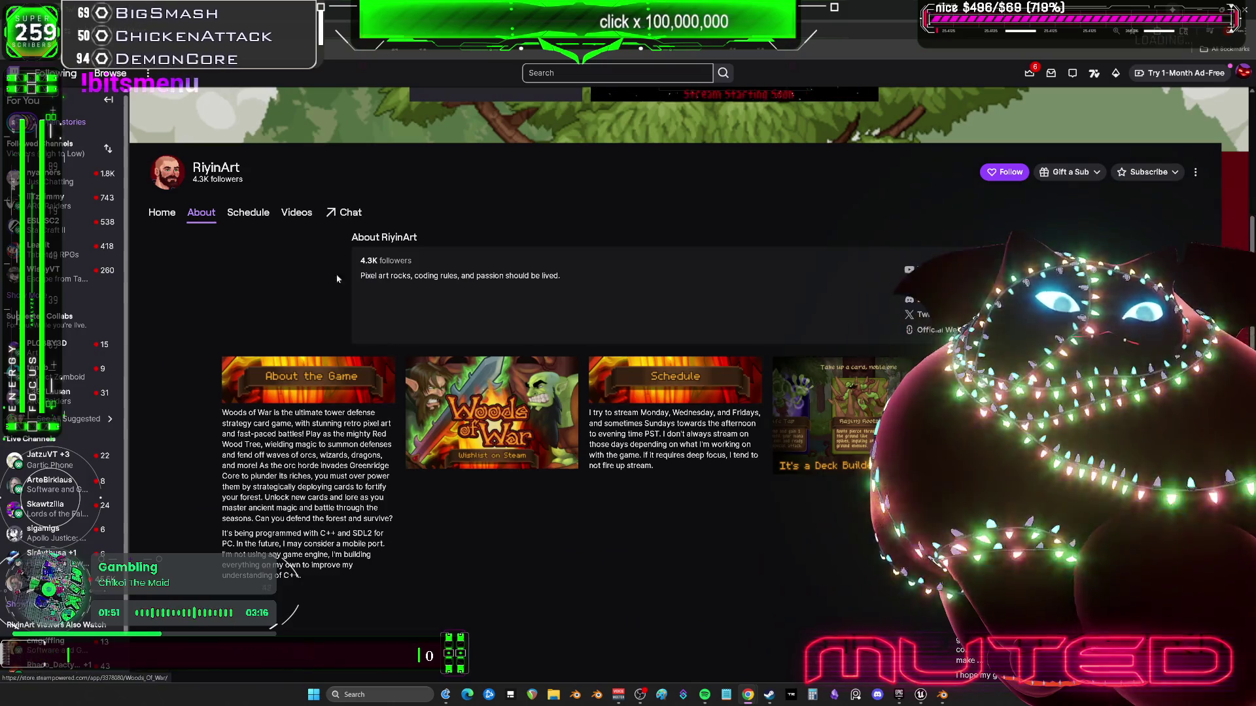
pyautogui.scroll(3, 579, 299)
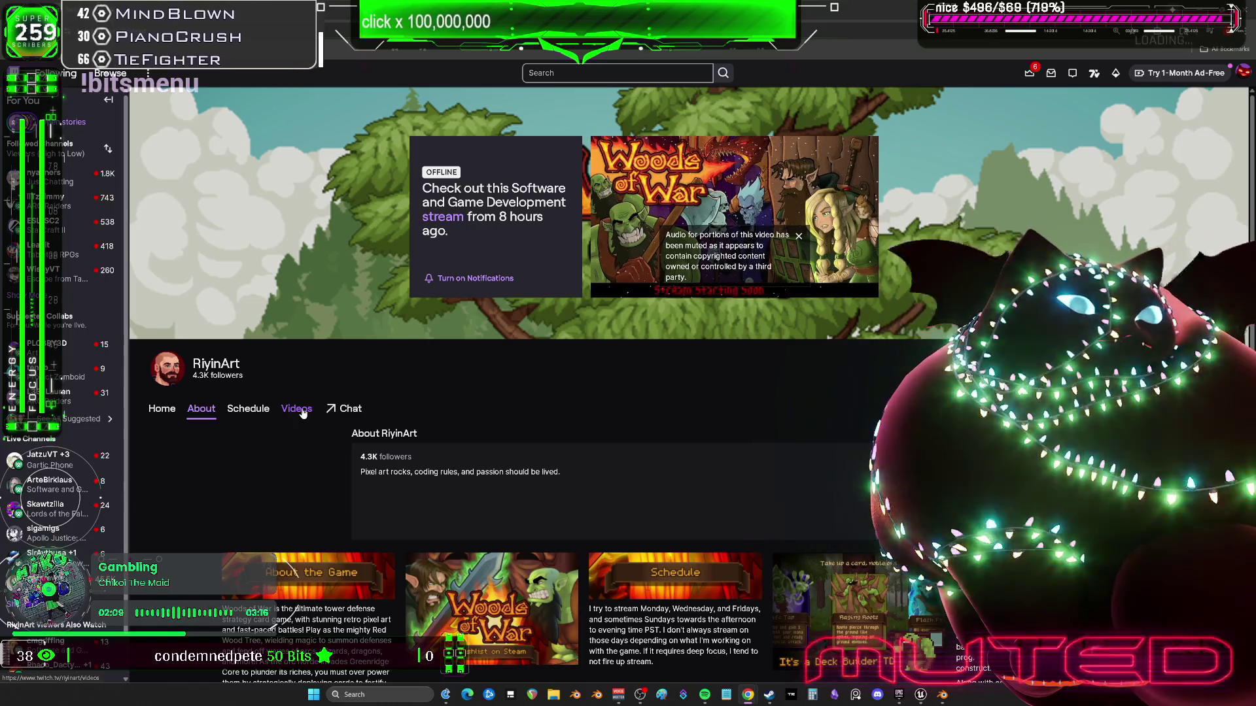
pyautogui.click(303, 413)
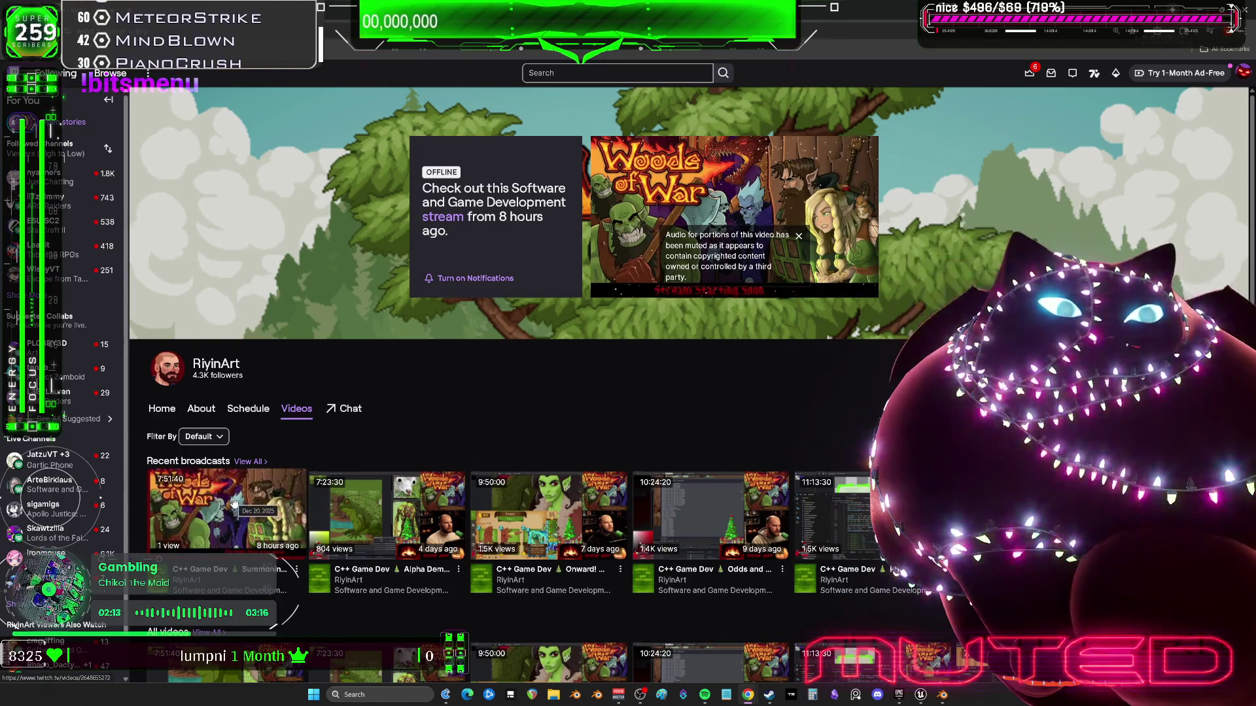
pyautogui.click(234, 503)
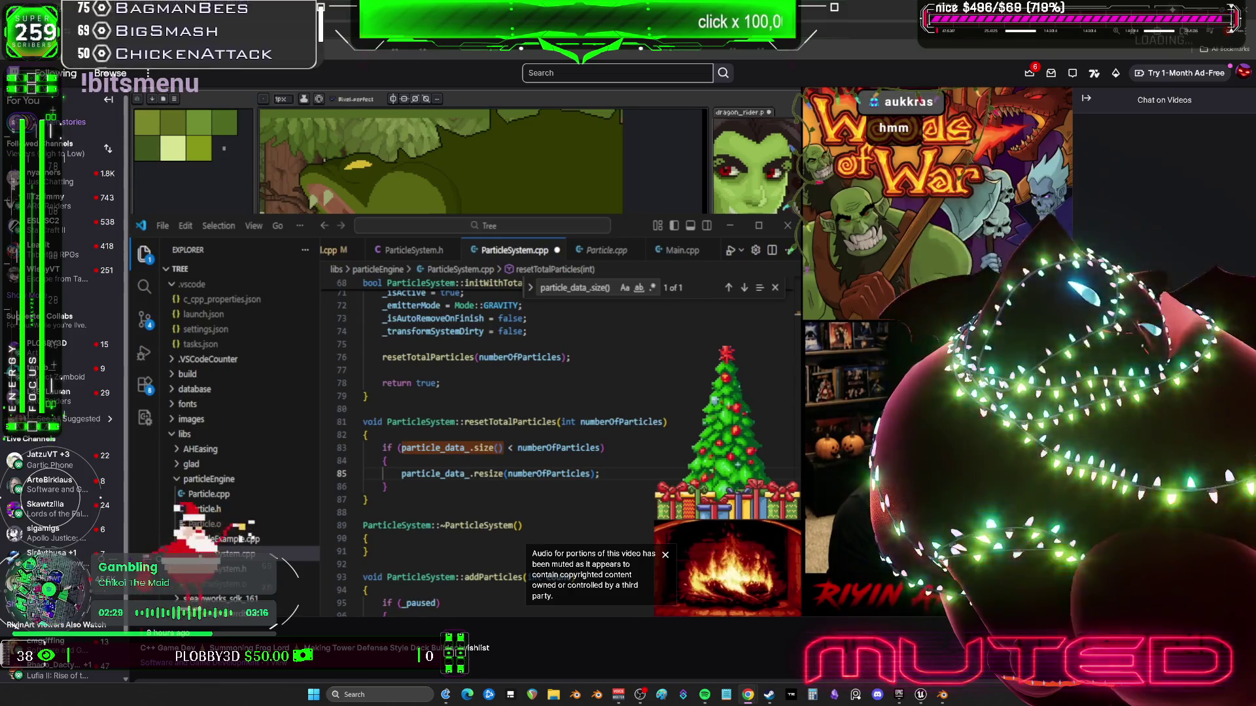
# Seek the broadcast ahead to 04:13:31 and then to 05:06:36
pyautogui.moveTo(863, 247)
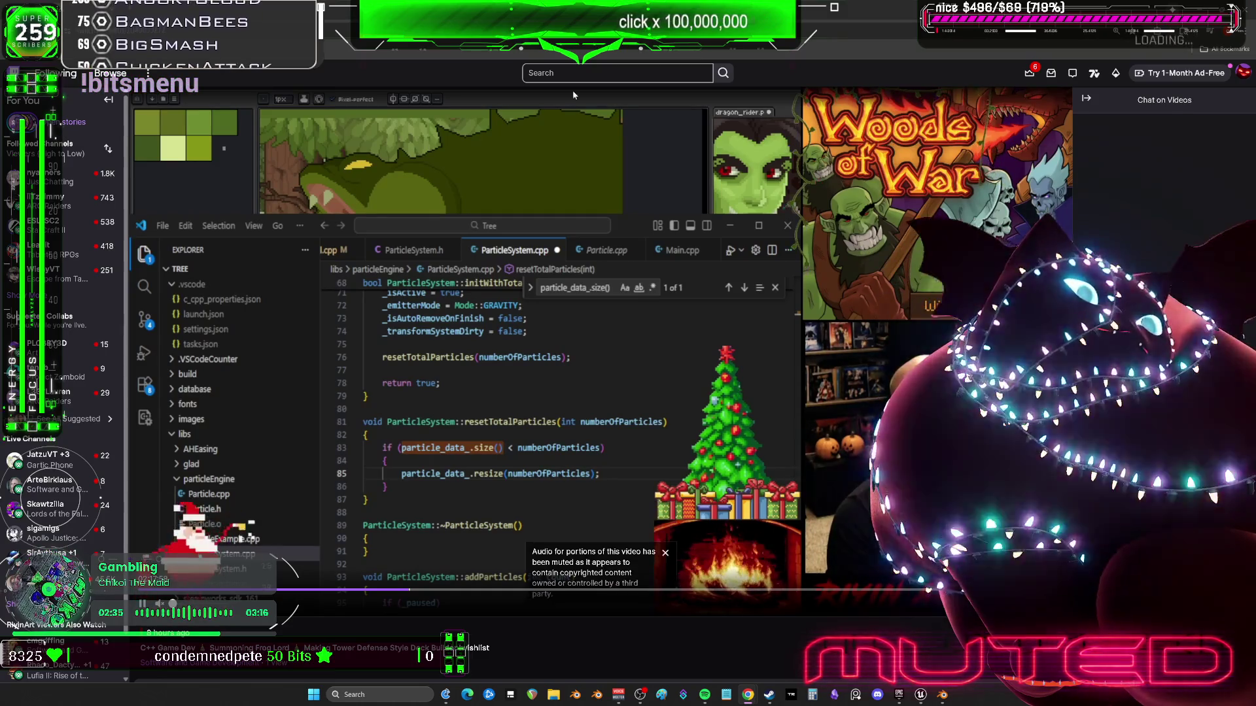
pyautogui.click(636, 591)
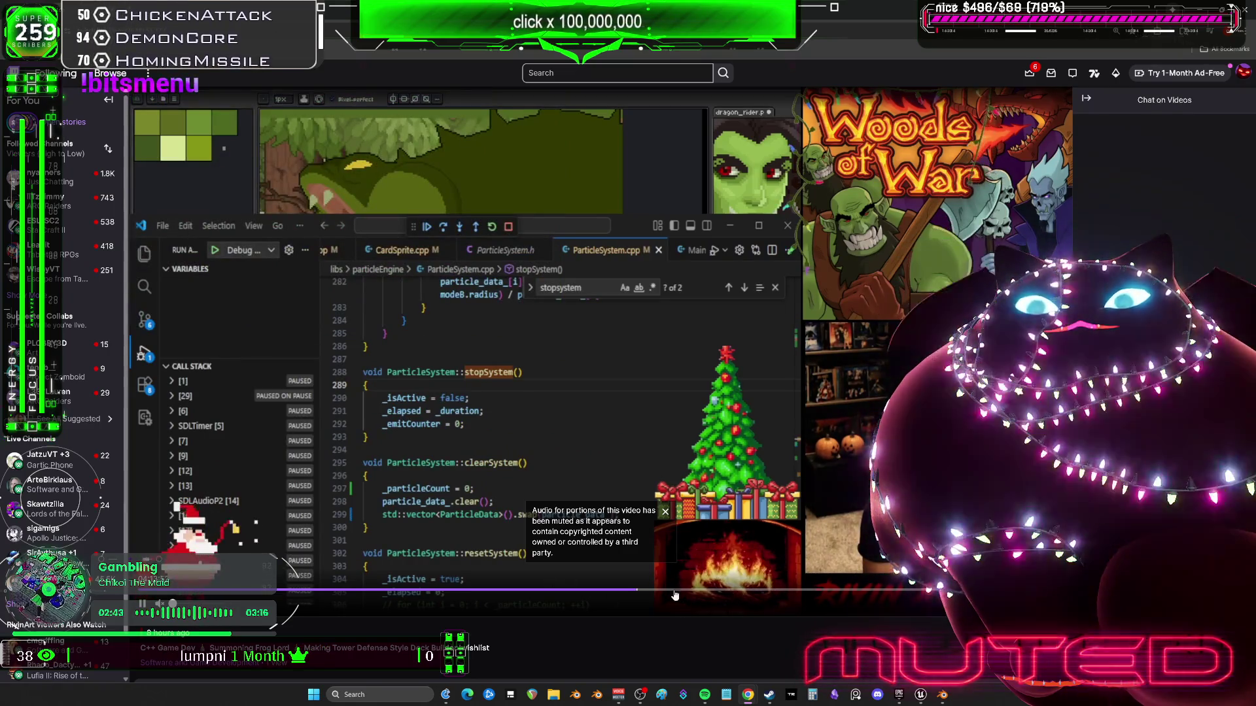
pyautogui.click(743, 591)
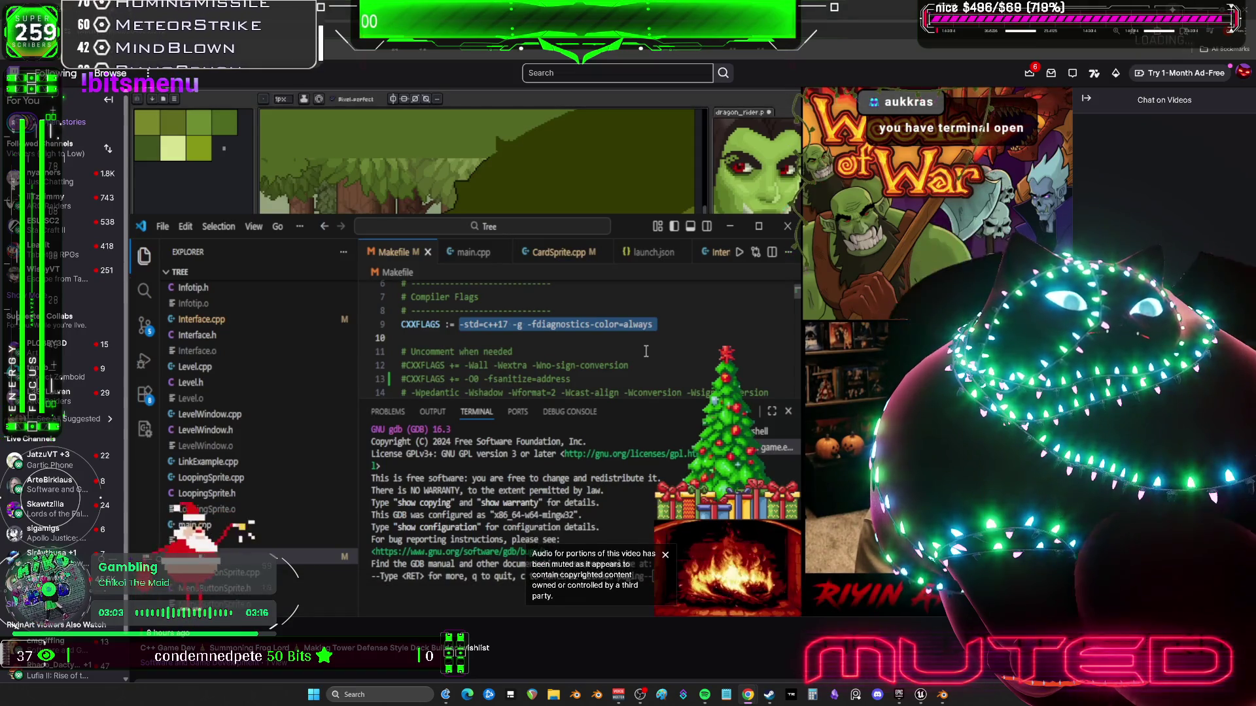
pyautogui.scroll(-3, 301, 496)
pyautogui.scroll(-2, 751, 476)
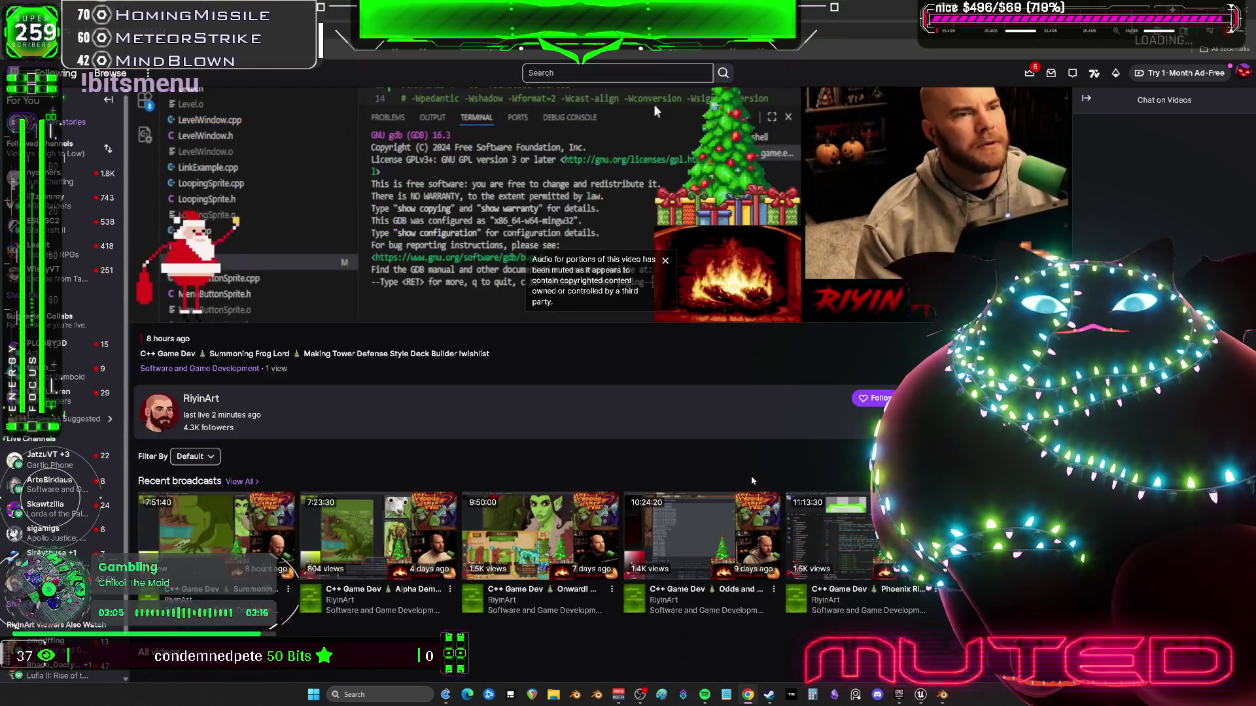
# Scroll the broadcast page and open, then dismiss, its context menu
pyautogui.scroll(-3, 733, 497)
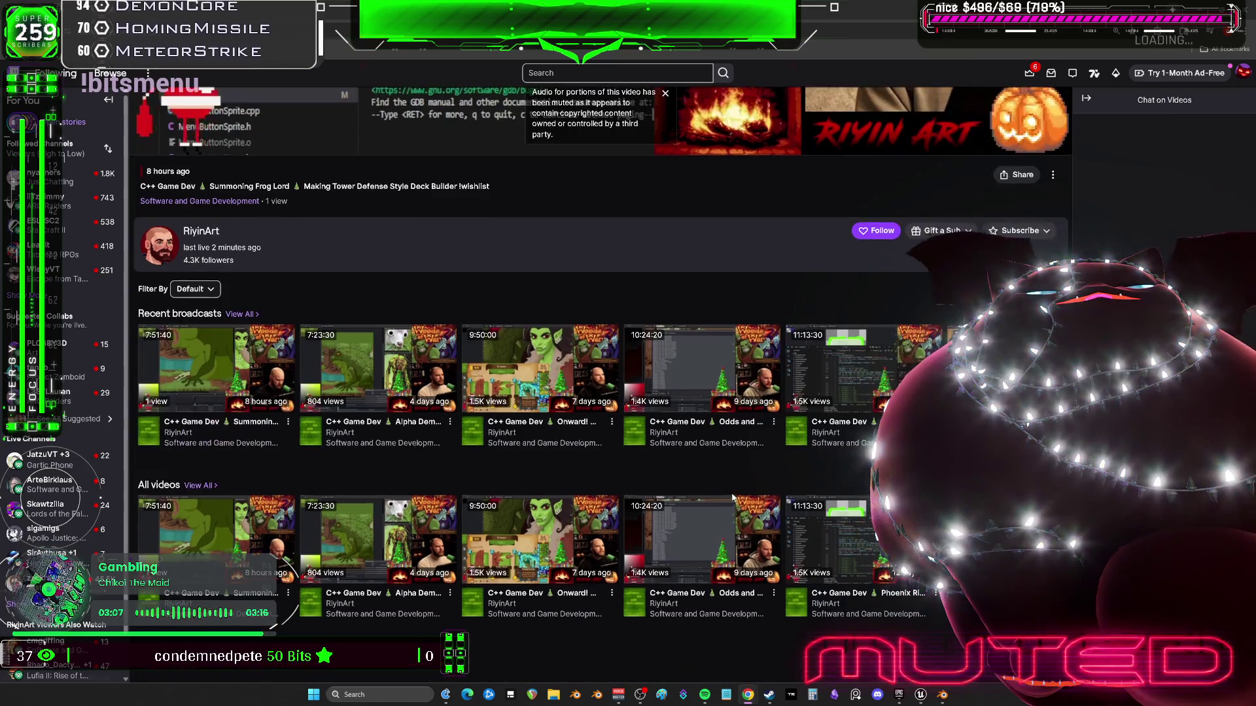
pyautogui.rightClick(732, 503)
pyautogui.scroll(5, 206, 580)
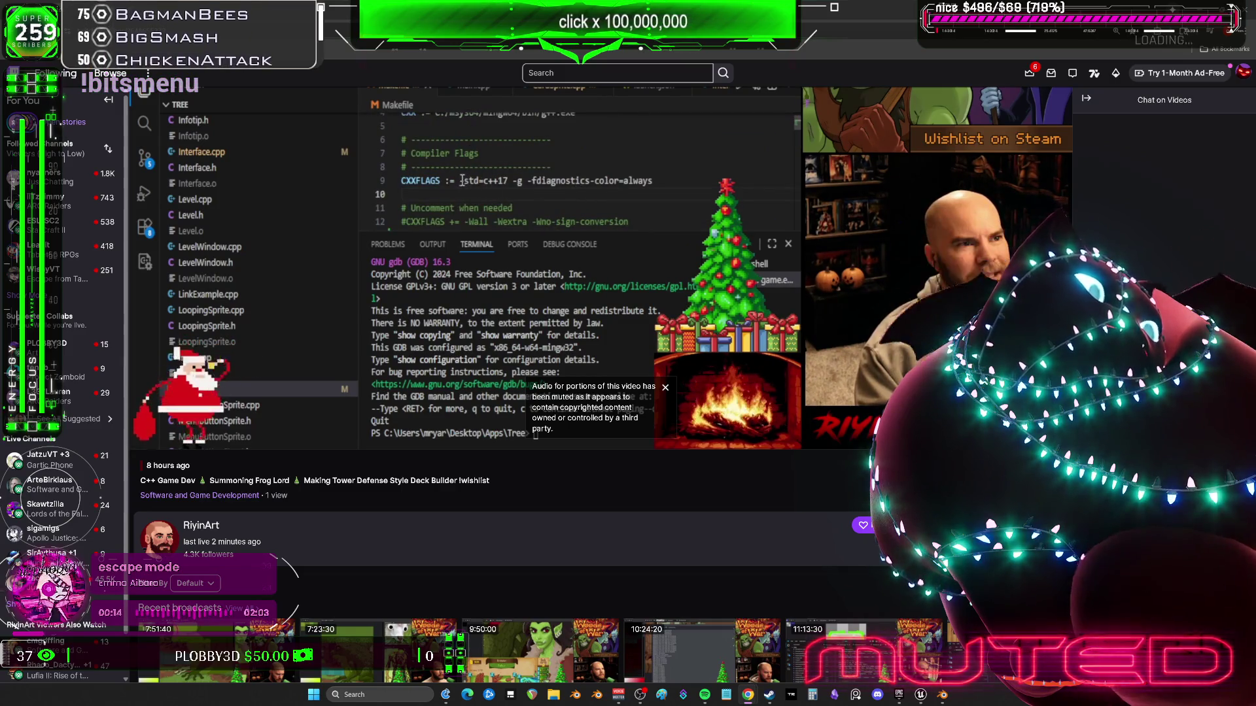
pyautogui.moveTo(826, 383)
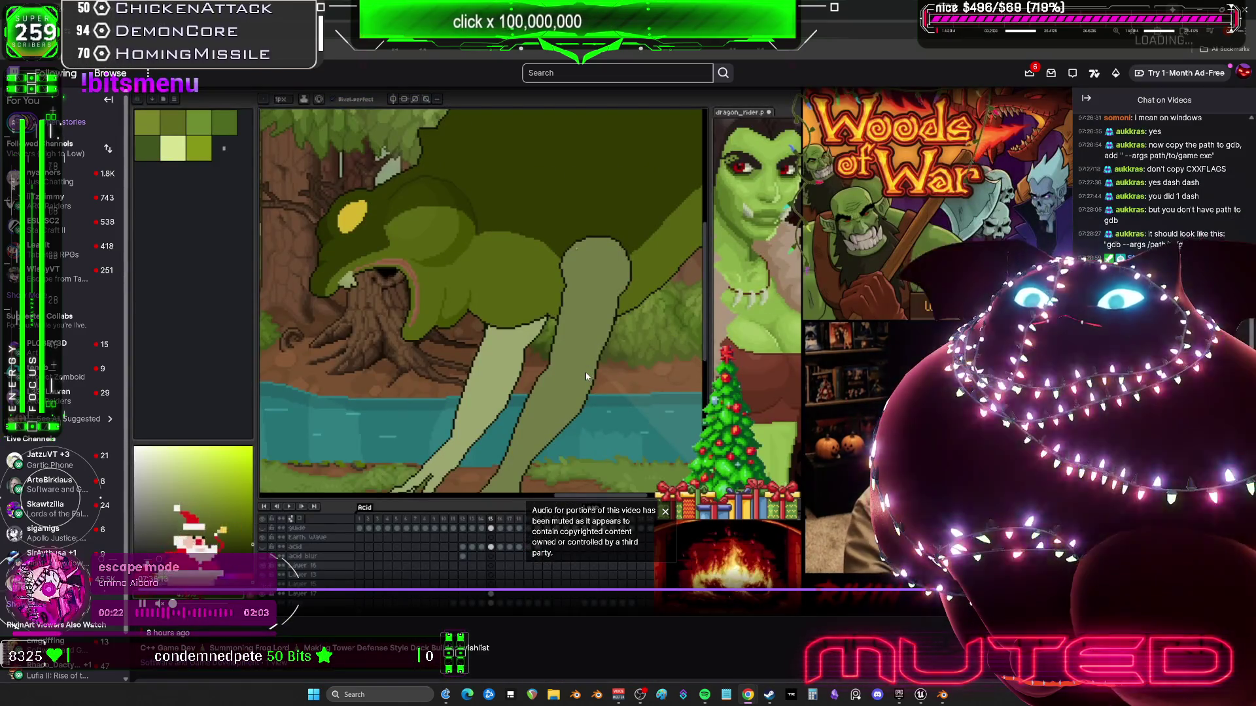
pyautogui.rightClick(586, 372)
pyautogui.press('Escape')
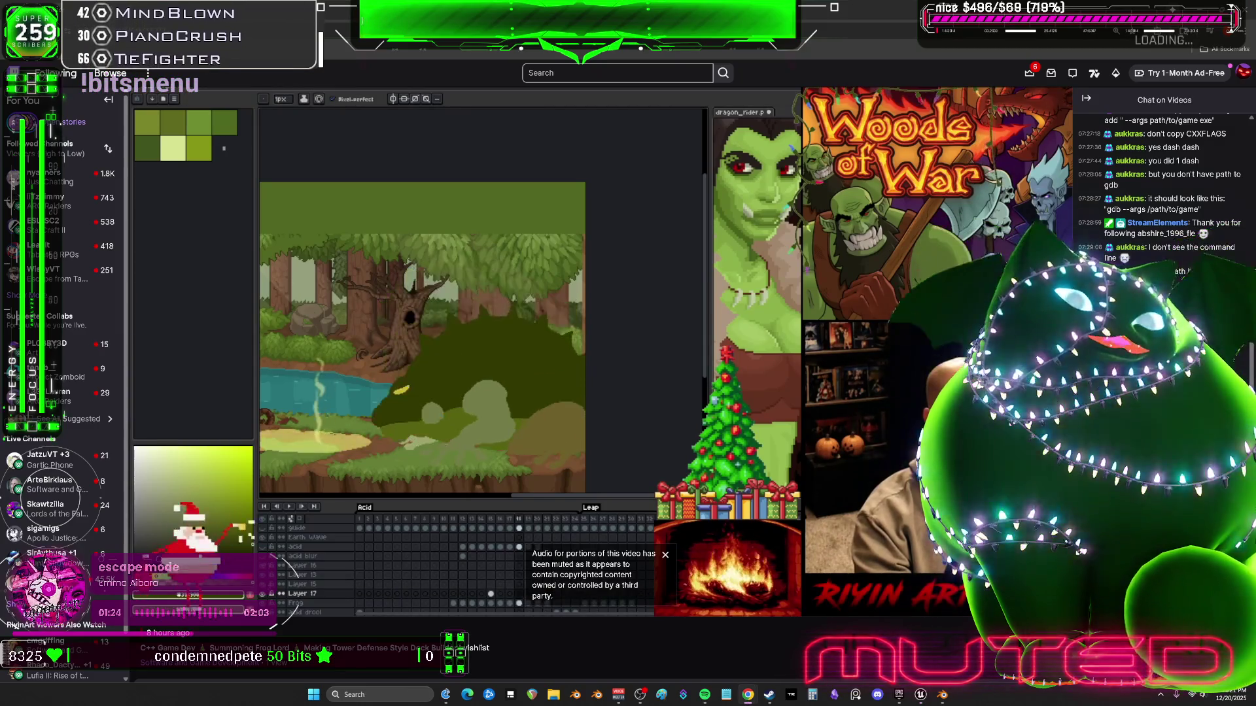
# Follow the streamer's channel and return to the Unreal Editor window
pyautogui.scroll(-3, 912, 531)
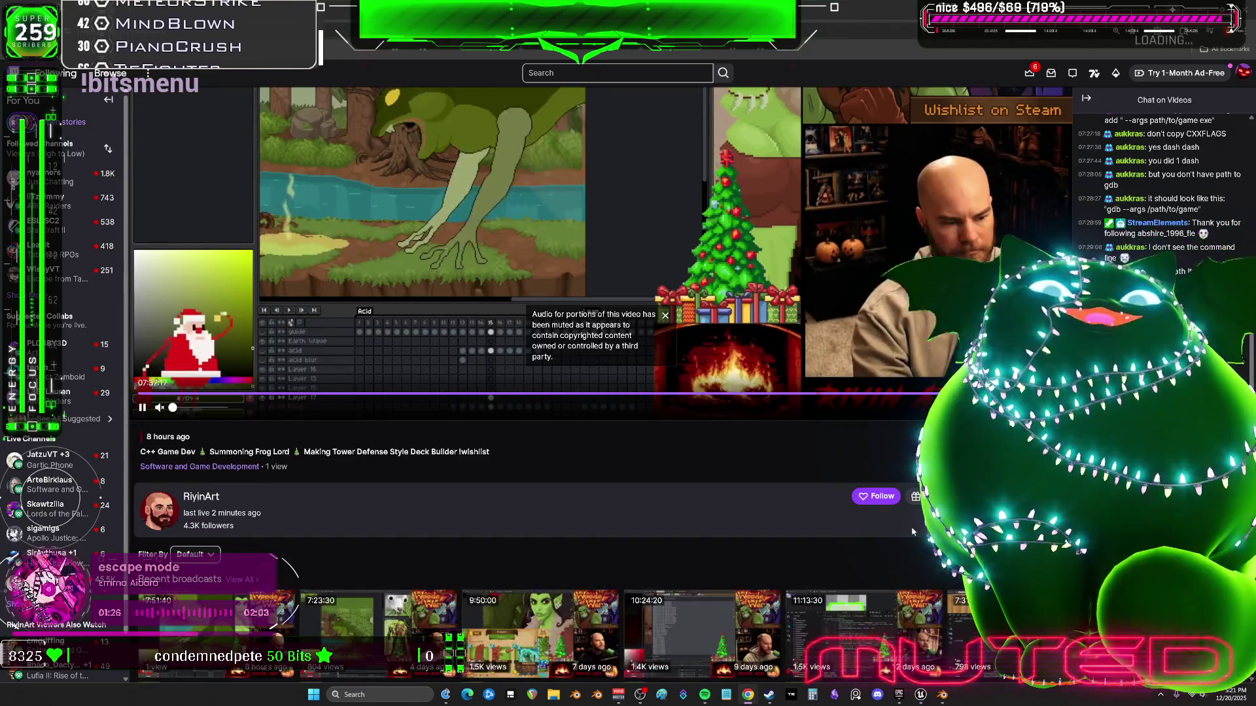
pyautogui.click(876, 496)
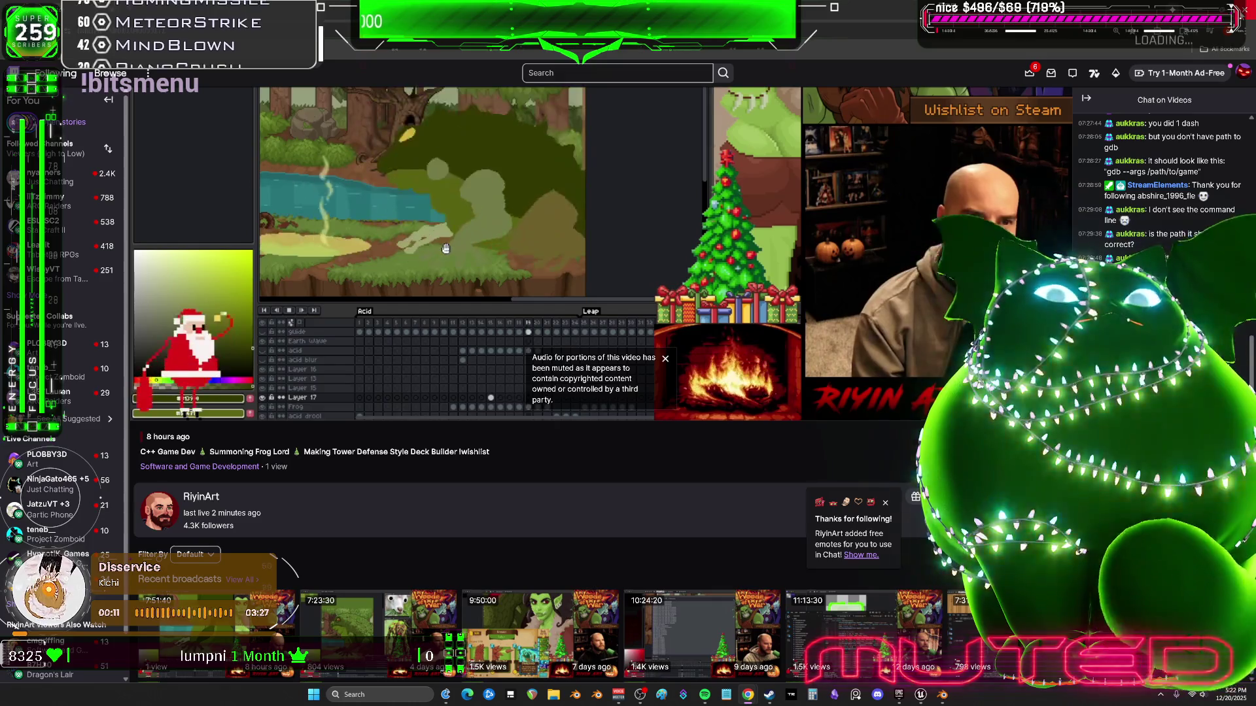
pyautogui.hotkey('alt', 'Tab')
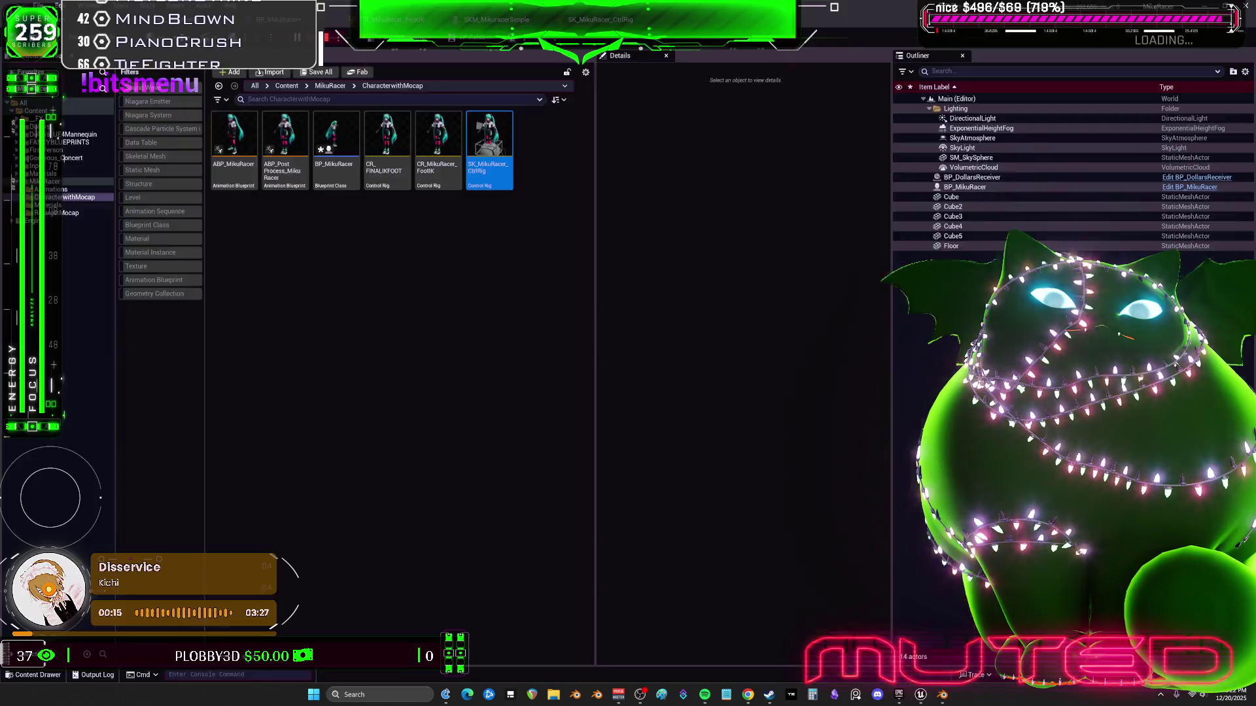
# Play the level to test the Miku character, then stop the session
pyautogui.click(852, 645)
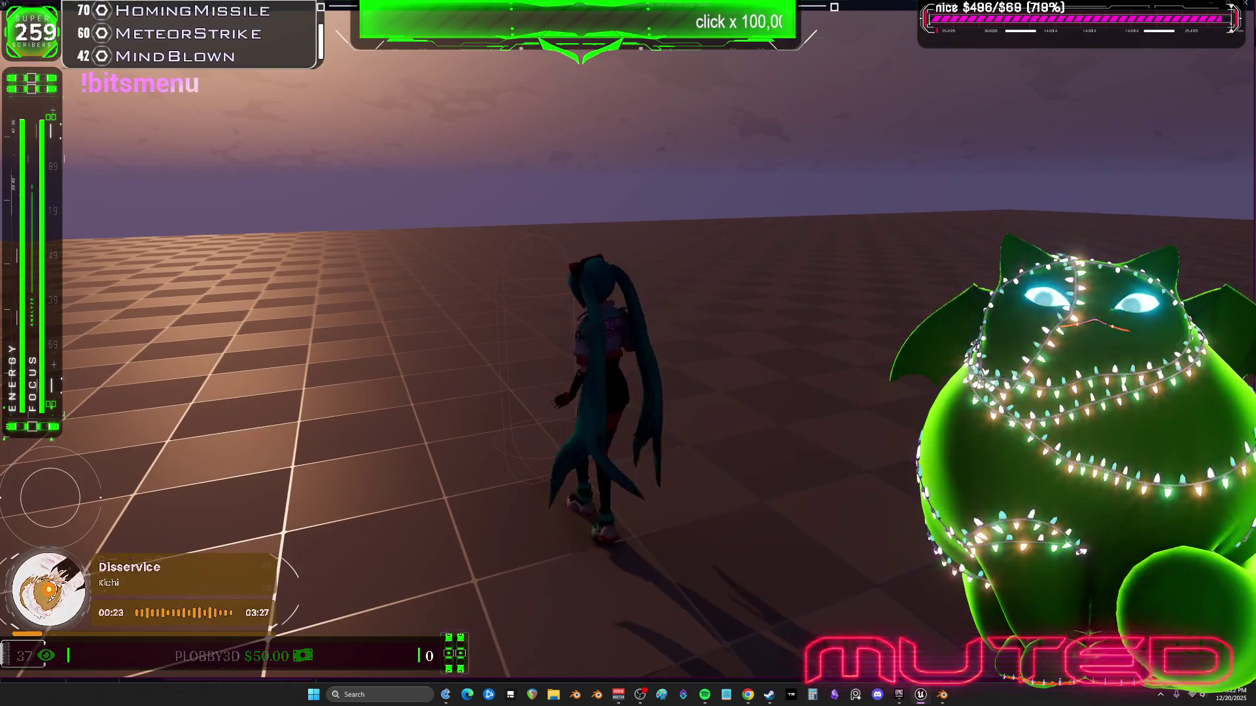
pyautogui.press('Escape')
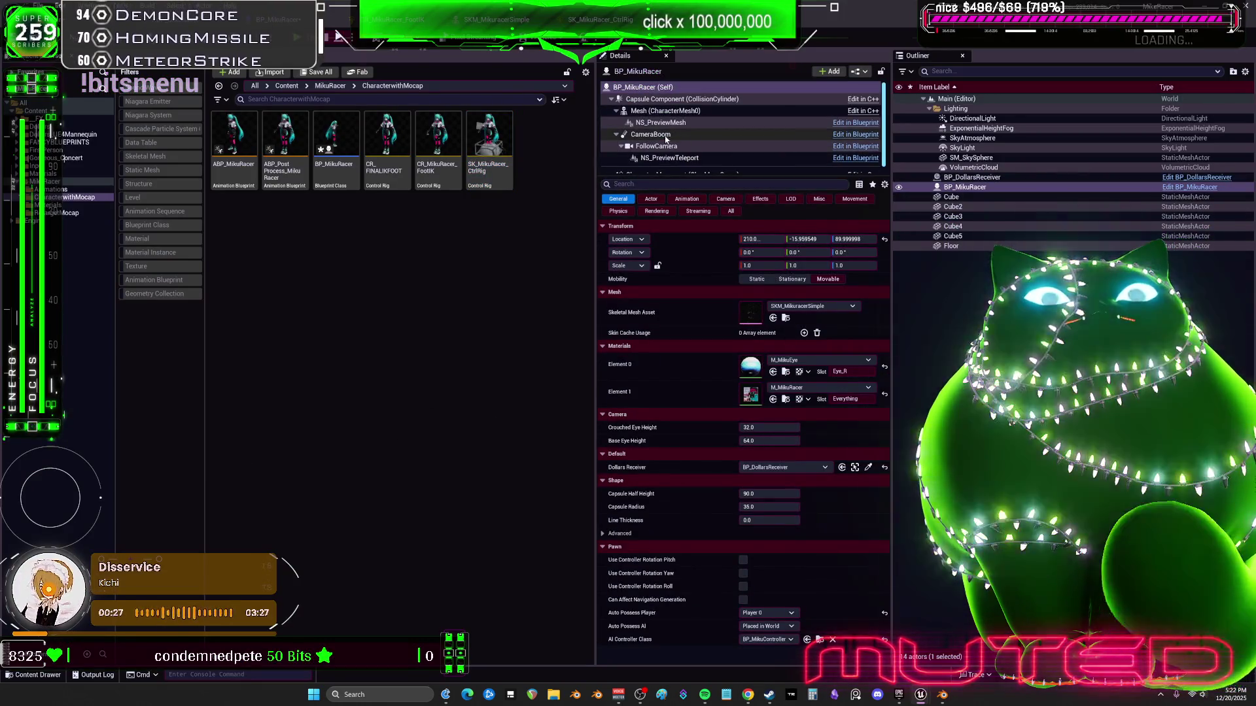
# Show the Mesh component's ABP_MikuRacer_C settings, pick SK_MikuRacer_CtrlRig, and reopen the ABP_MikuRacer AnimGraph
pyautogui.click(661, 111)
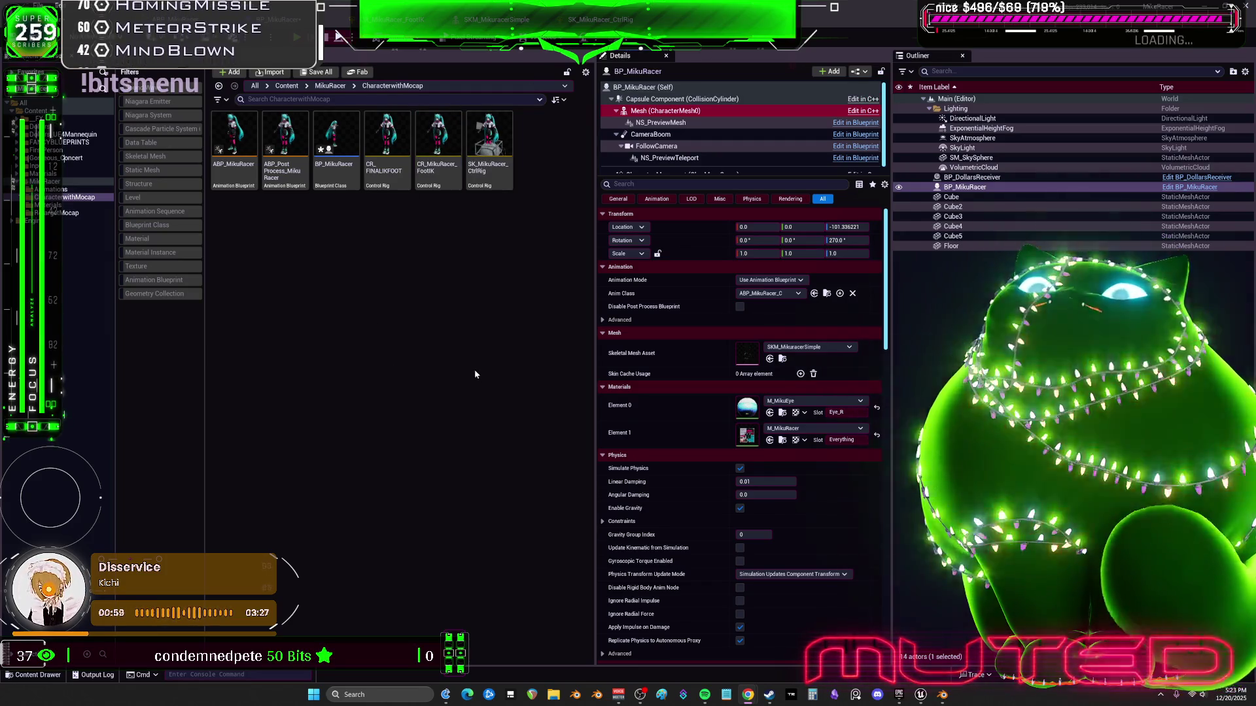
pyautogui.click(475, 150)
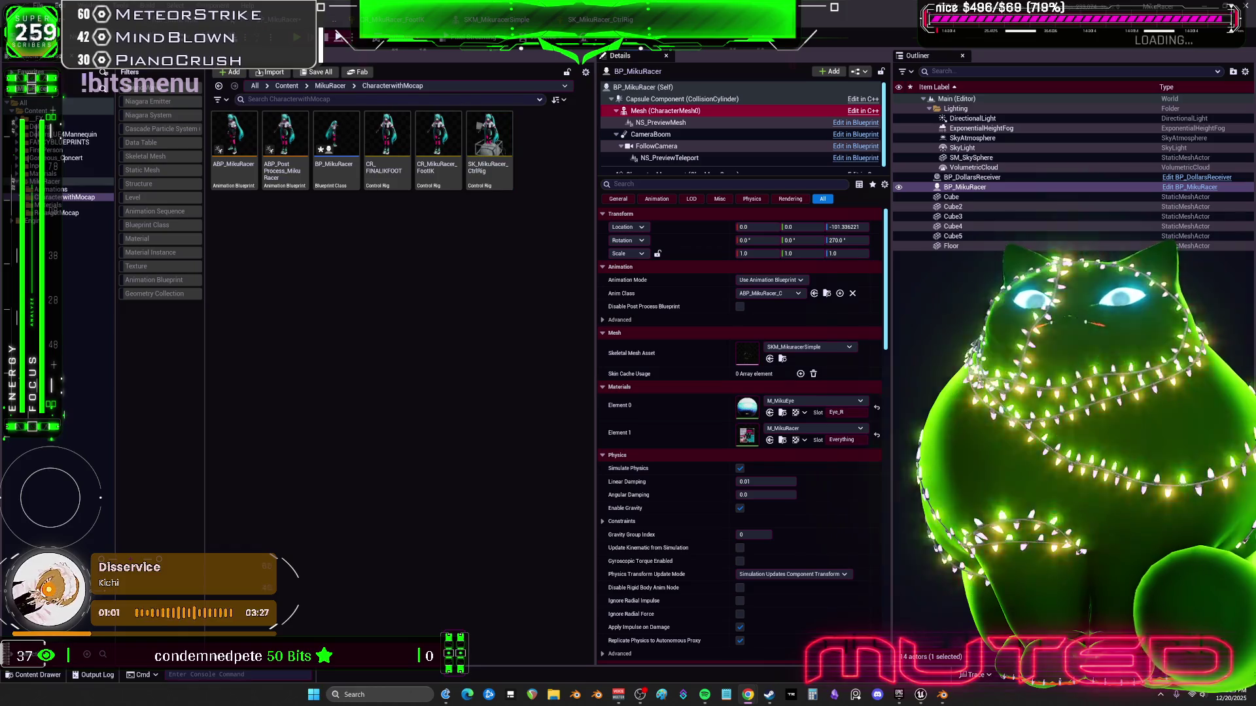
pyautogui.click(274, 19)
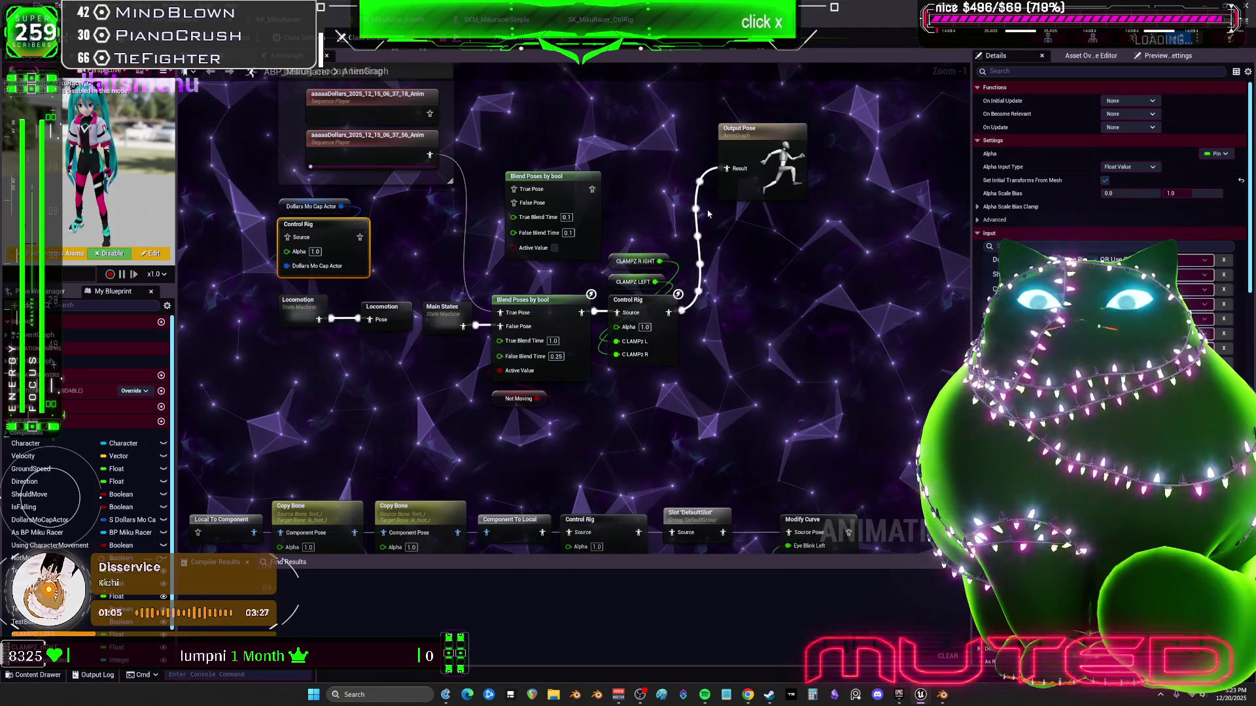
pyautogui.click(595, 348)
pyautogui.scroll(-2, 1252, 290)
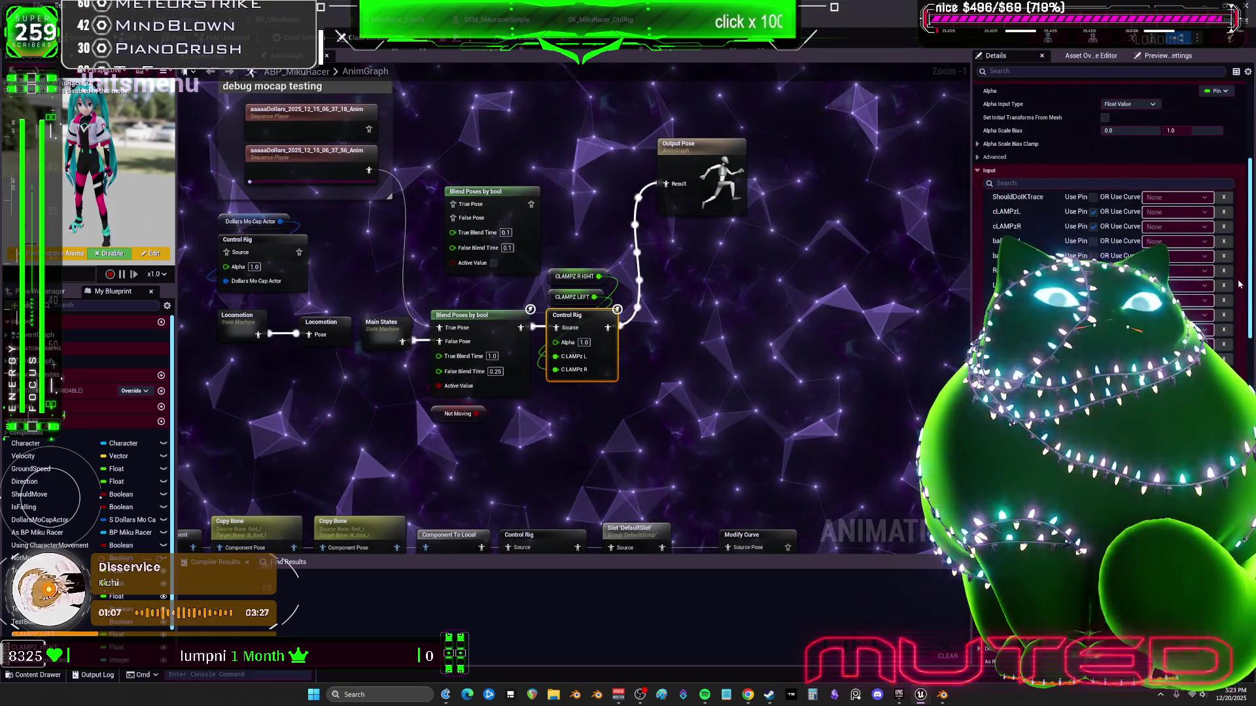
pyautogui.scroll(-2, 1251, 290)
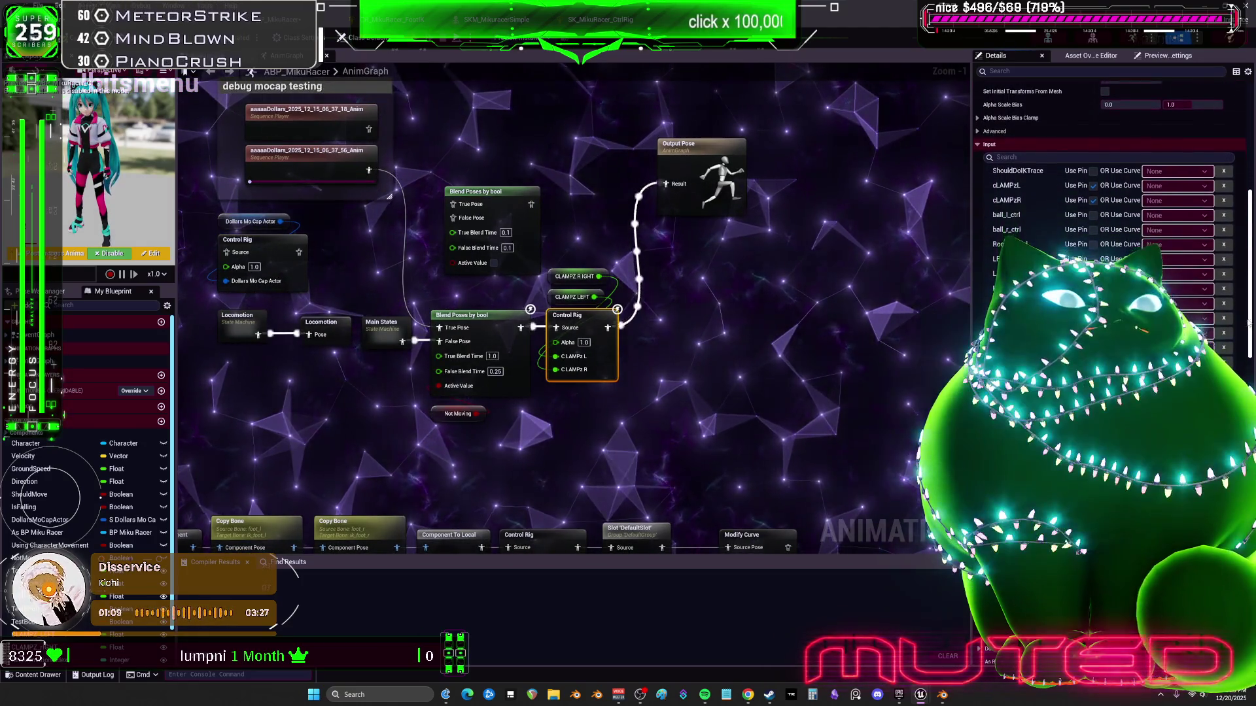
pyautogui.scroll(-5, 1244, 344)
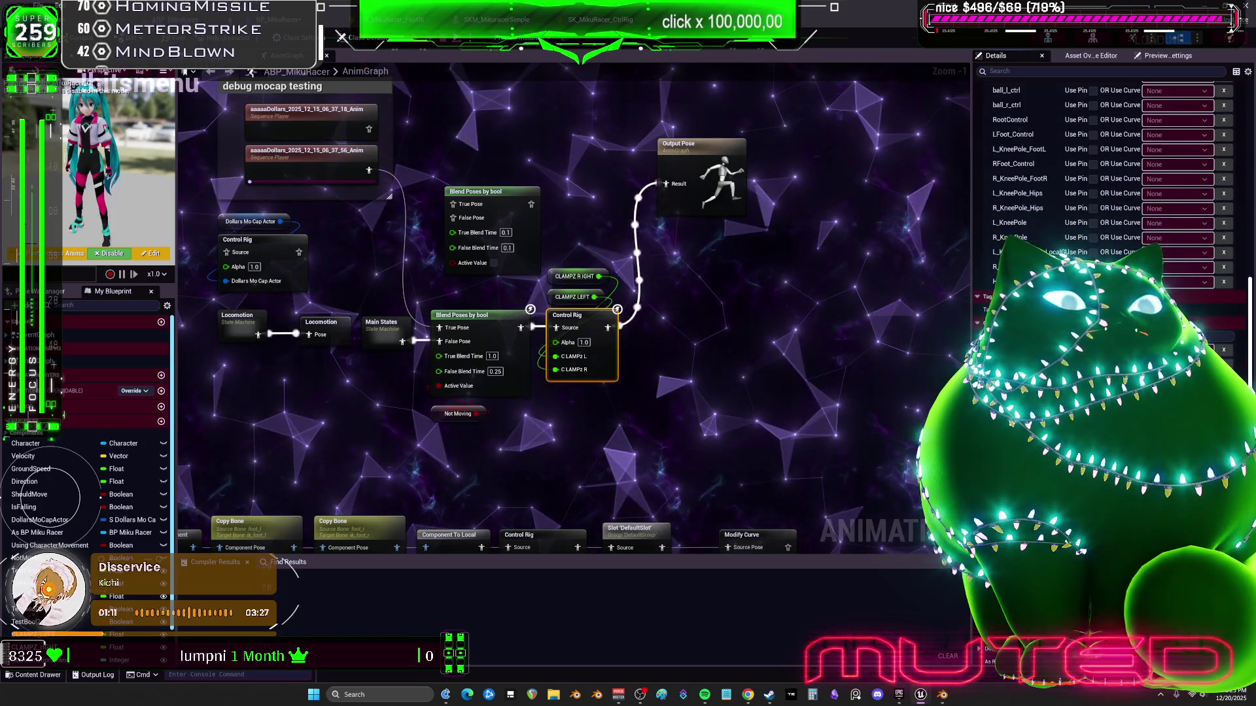
pyautogui.click(341, 36)
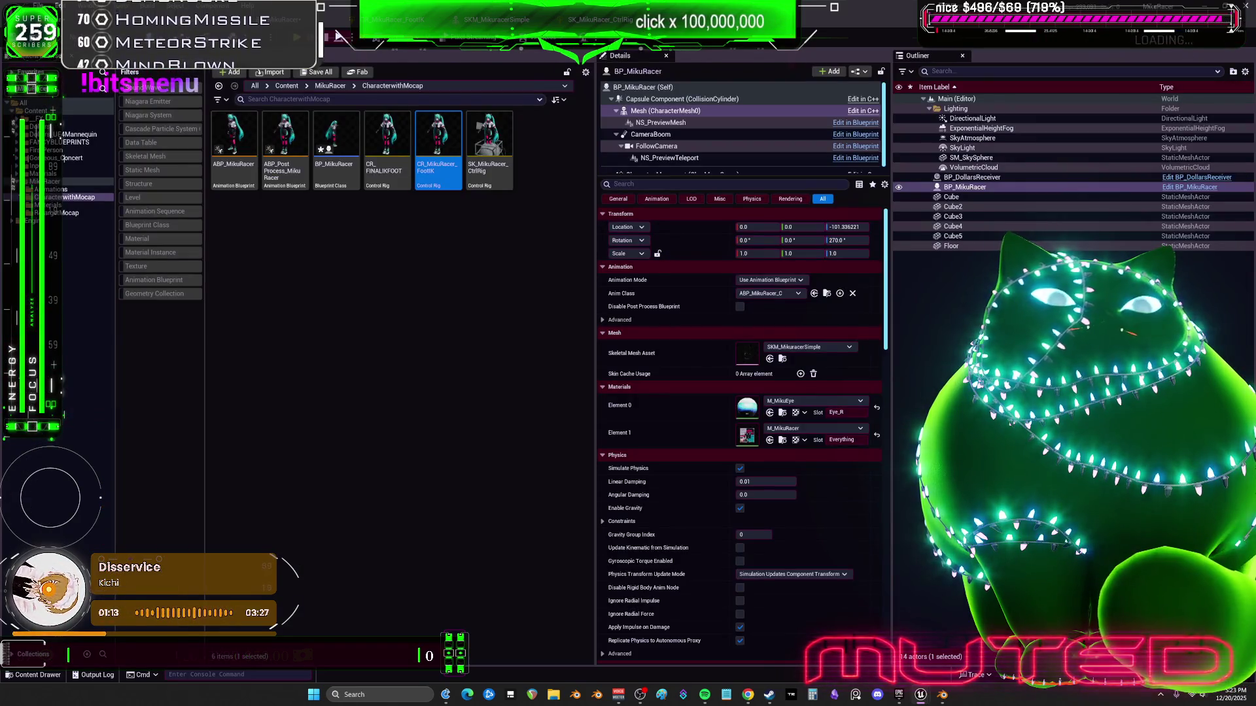
# Open CR_MikuRacer_FootIK and use Find References to locate the Get ZOffset_Pelvis node
pyautogui.doubleClick(437, 150)
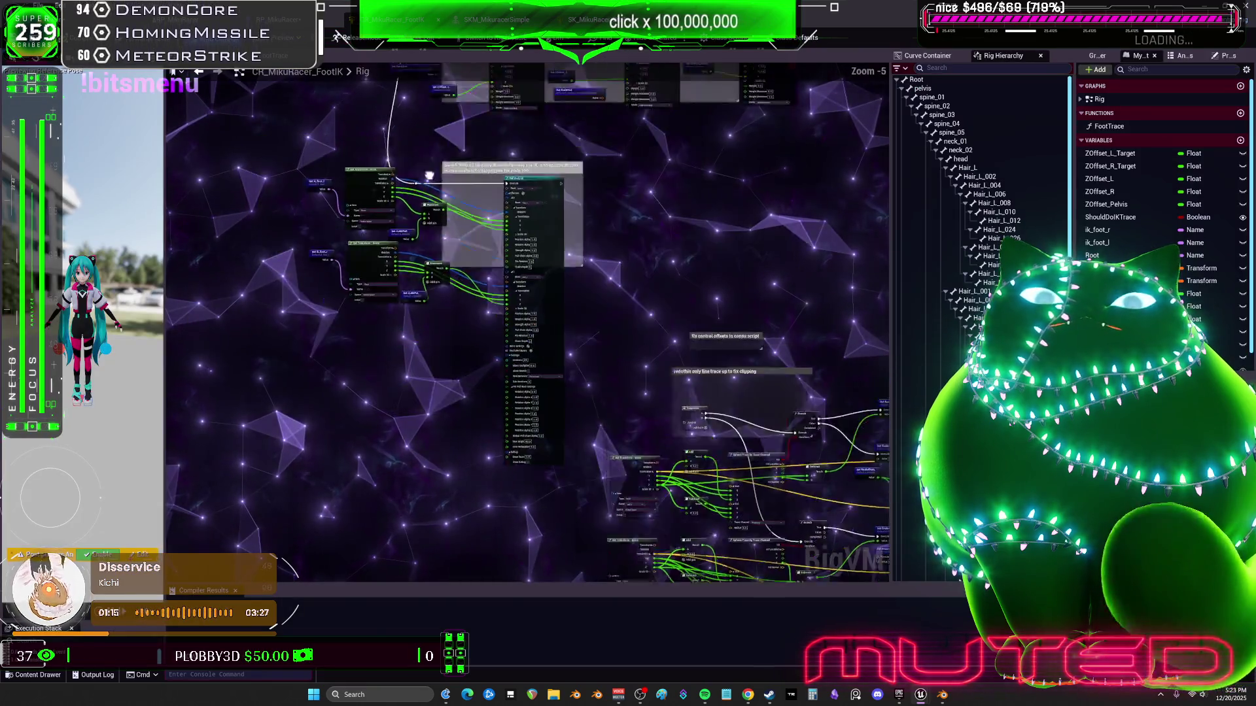
pyautogui.scroll(4, 410, 253)
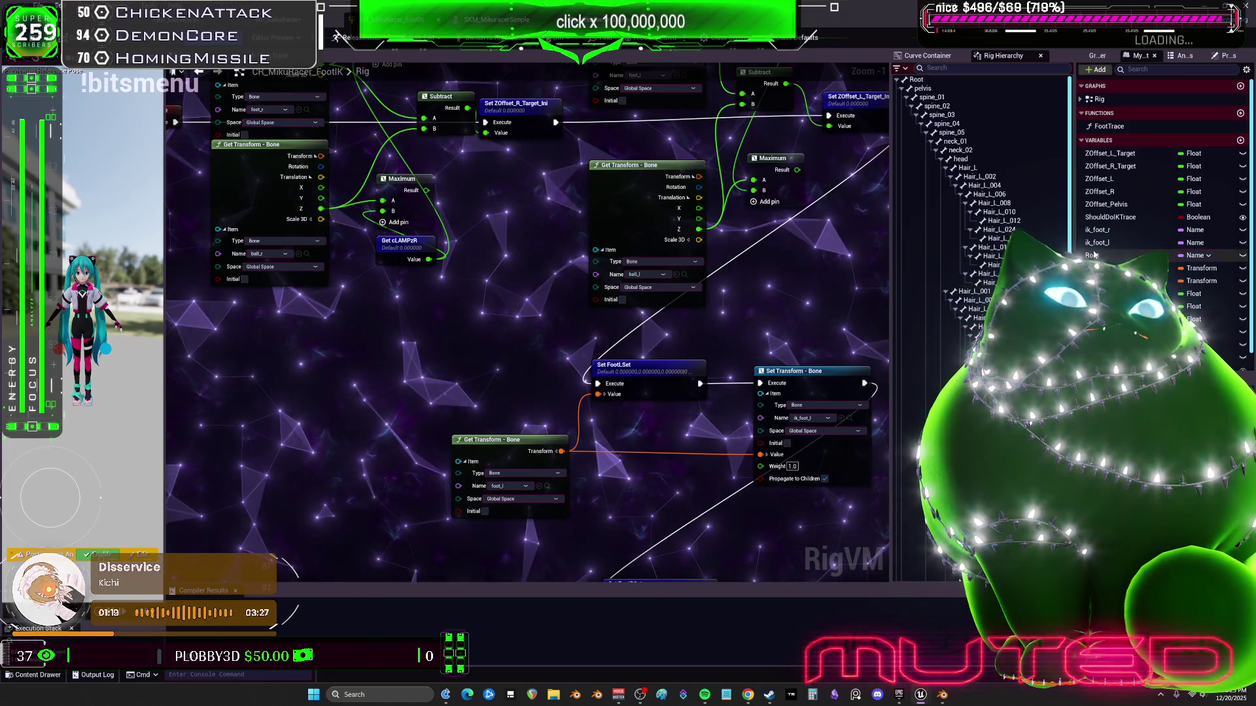
pyautogui.scroll(-1, 1137, 216)
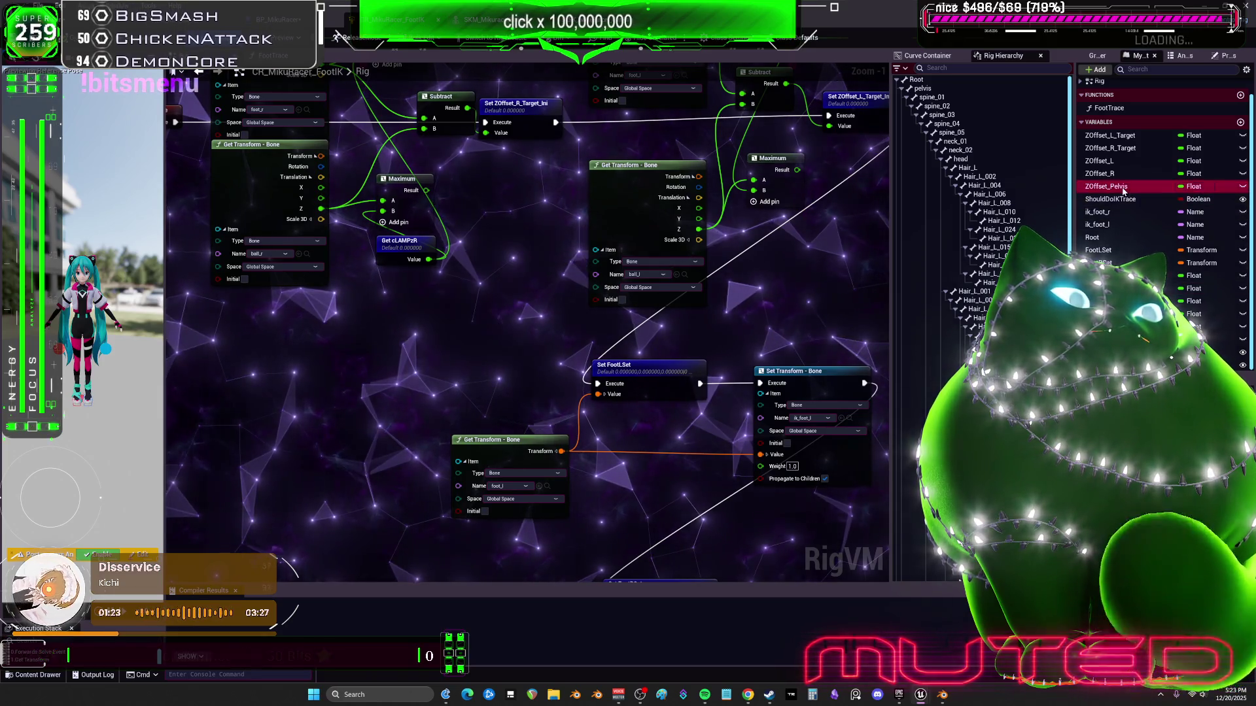
pyautogui.rightClick(1135, 198)
pyautogui.click(1158, 221)
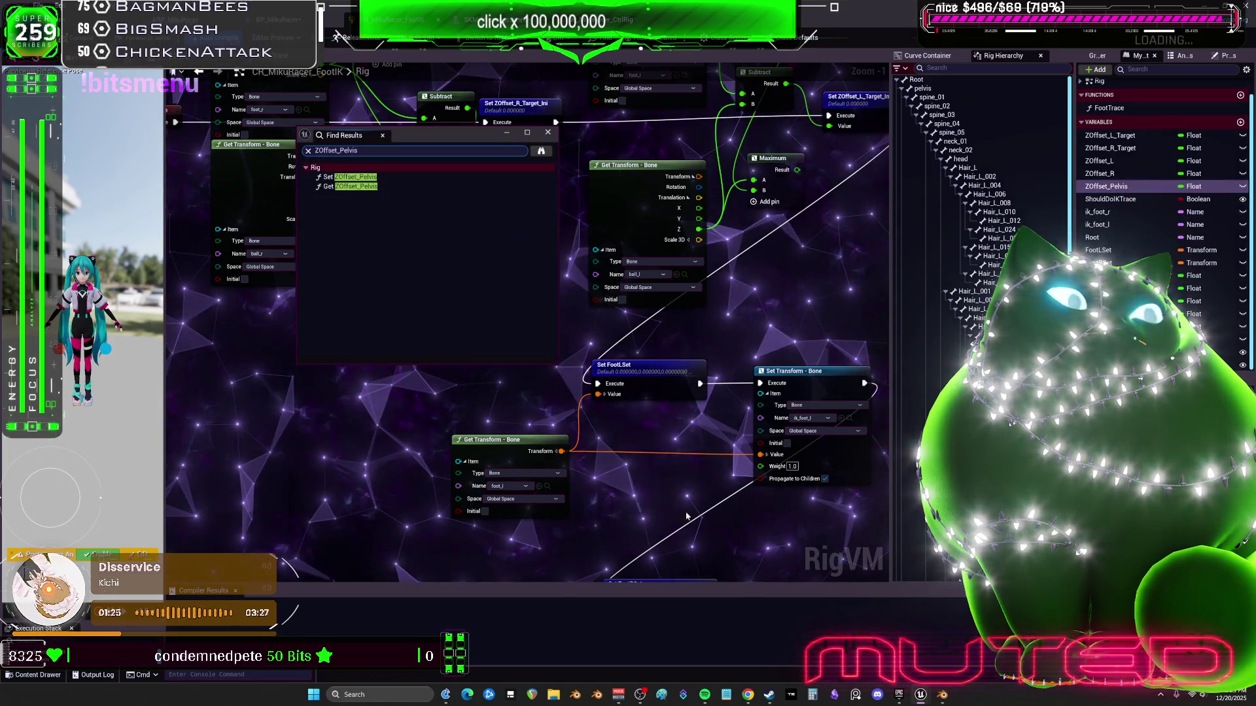
pyautogui.click(347, 186)
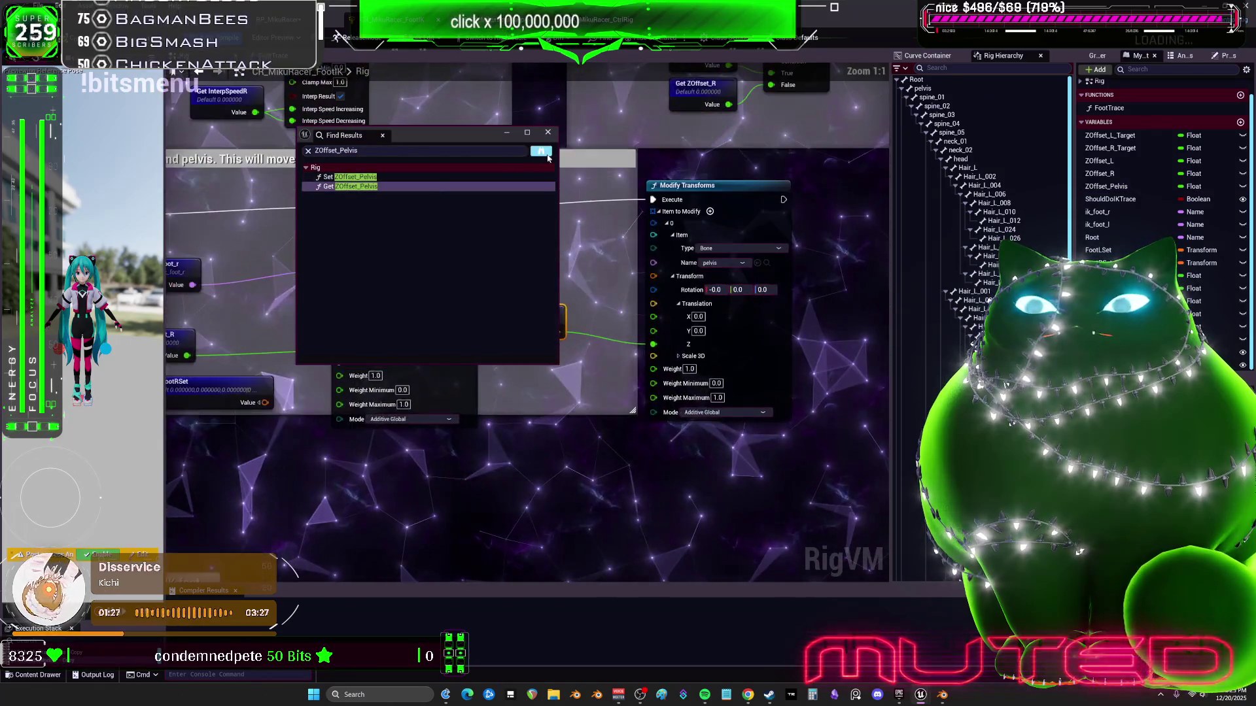
pyautogui.click(548, 132)
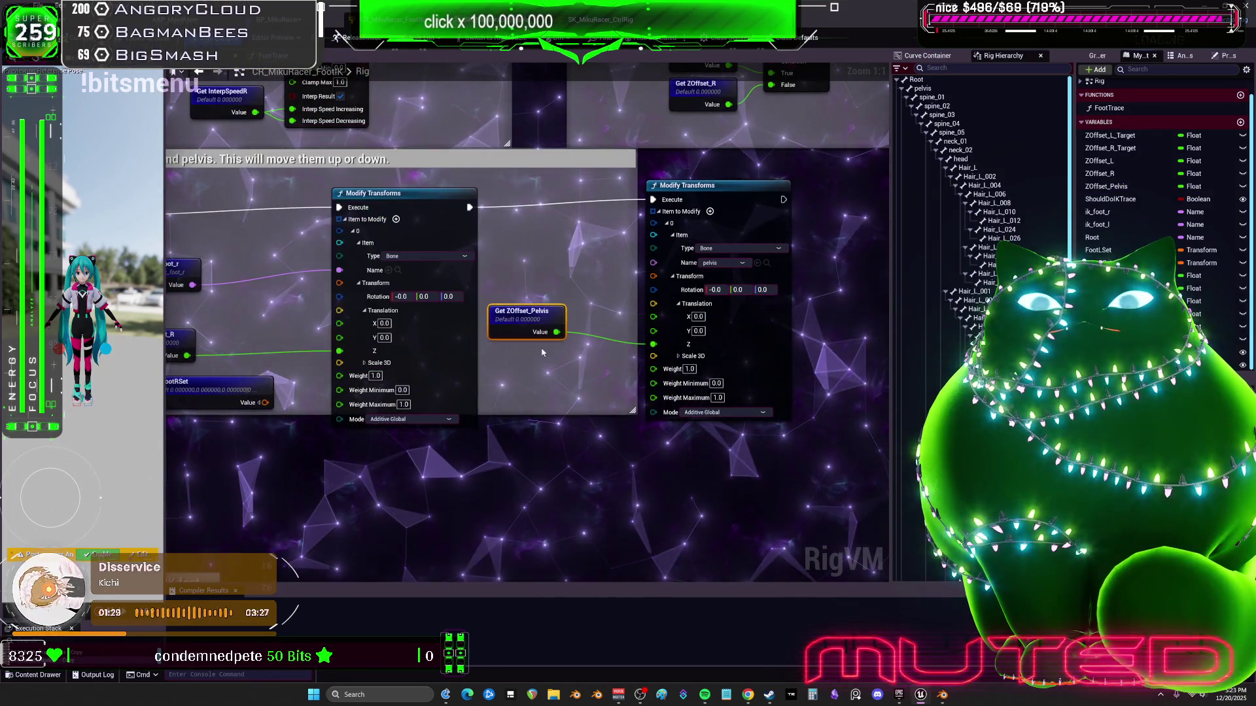
# Save the control rig and return to the ABP_MikuRacer AnimGraph
pyautogui.scroll(-1, 1157, 196)
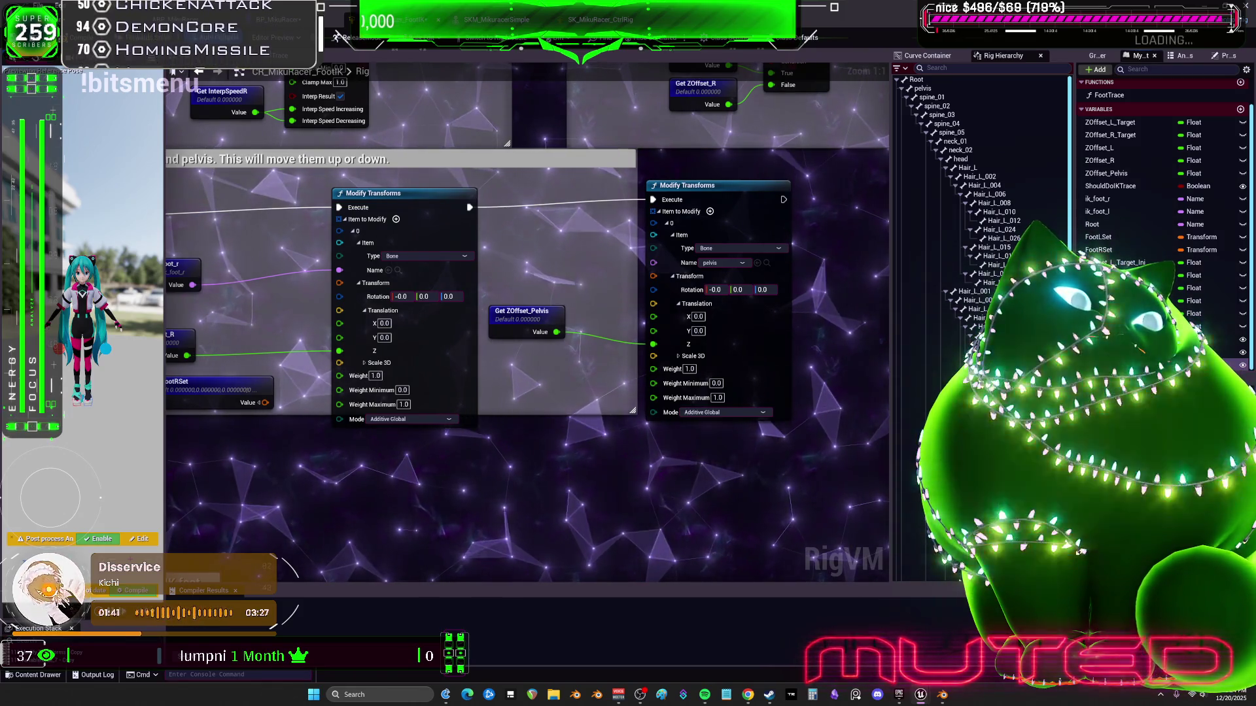
pyautogui.hotkey('ctrl', 's')
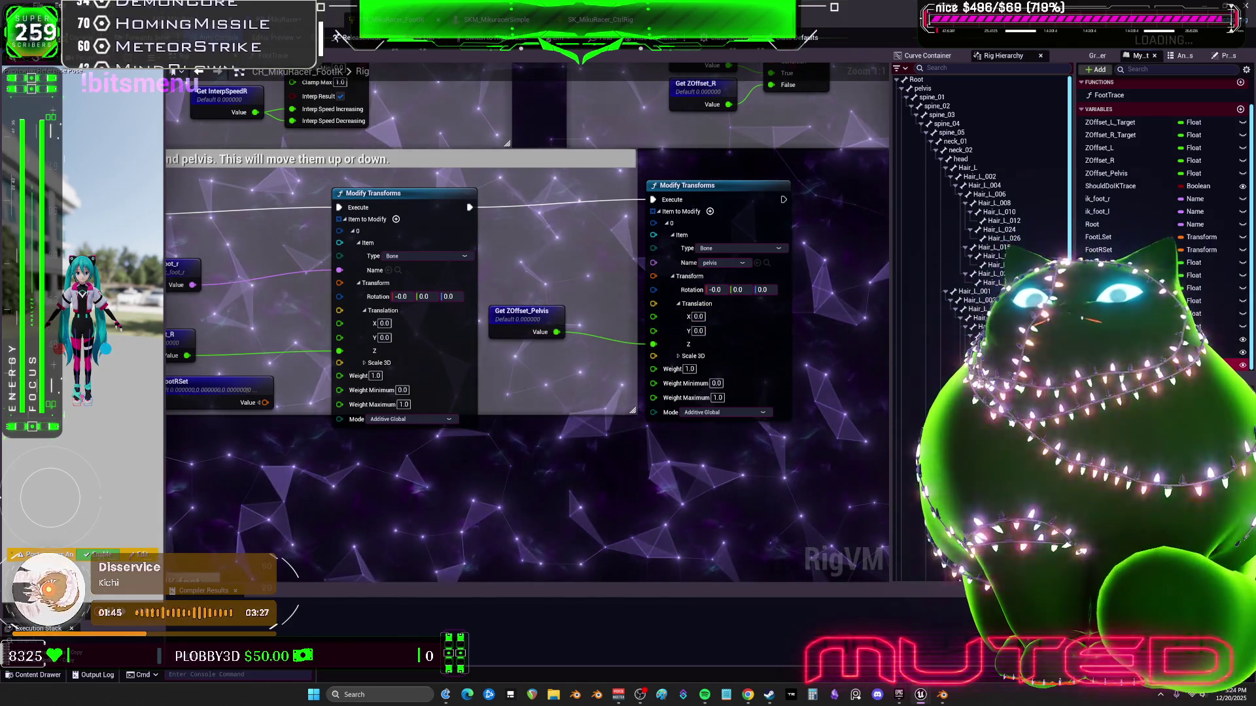
pyautogui.hotkey('ctrl', 'Tab')
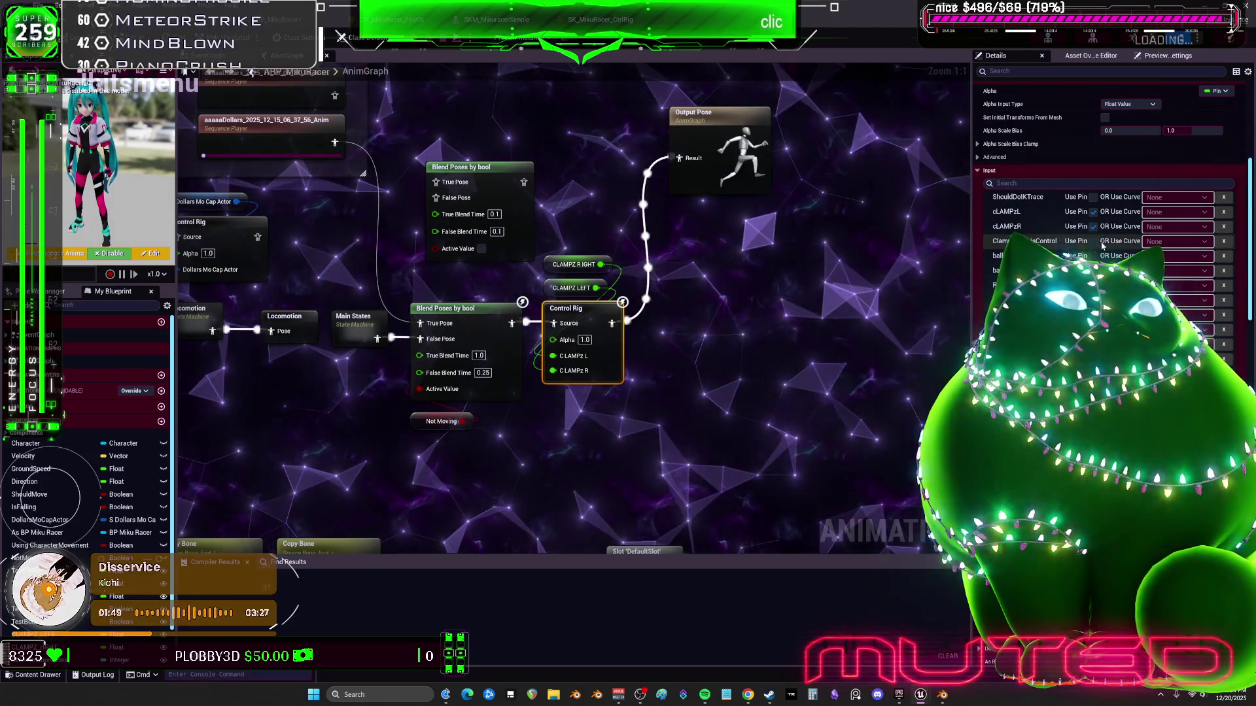
# Expose the ClampedPelvisControl pin and promote it to a Clamped Pelvis Control variable placed above the CLAMPZ nodes
pyautogui.click(1092, 242)
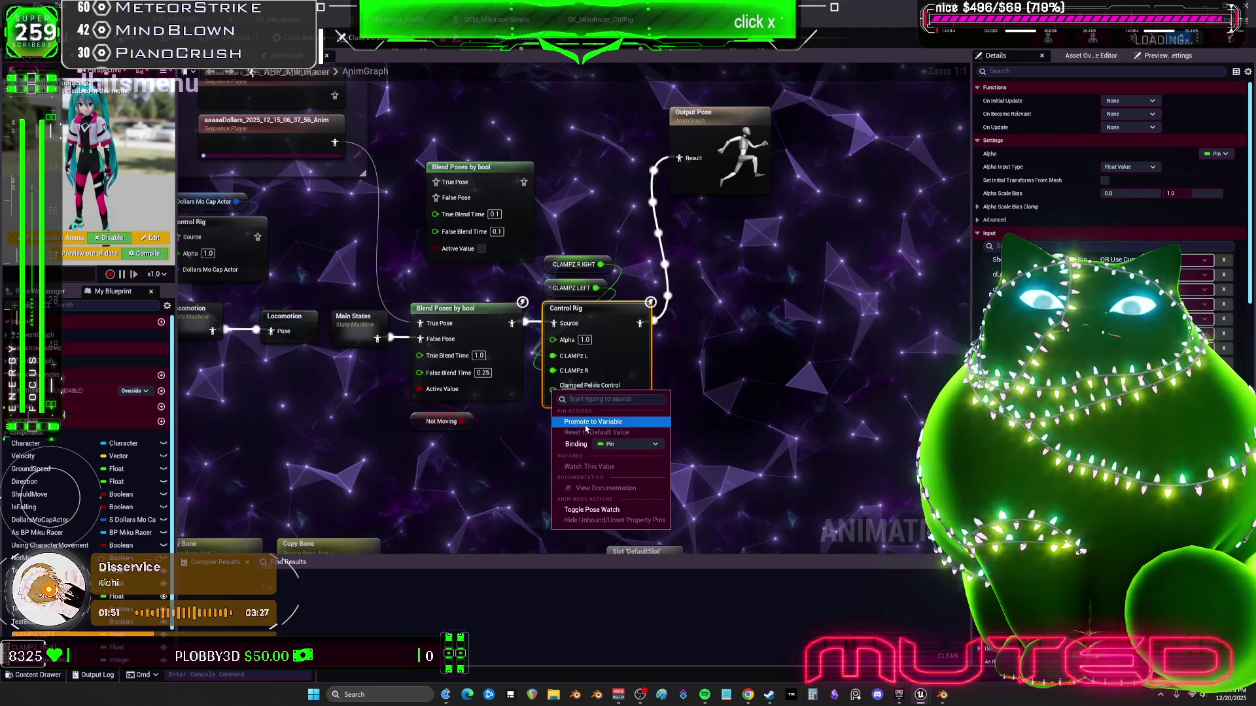
pyautogui.click(586, 425)
pyautogui.moveTo(501, 354); pyautogui.dragTo(501, 409)
pyautogui.moveTo(456, 316)
pyautogui.mouseDown()
pyautogui.moveTo(486, 278)
pyautogui.moveTo(562, 245)
pyautogui.mouseUp()
pyautogui.moveTo(467, 365); pyautogui.dragTo(475, 310)
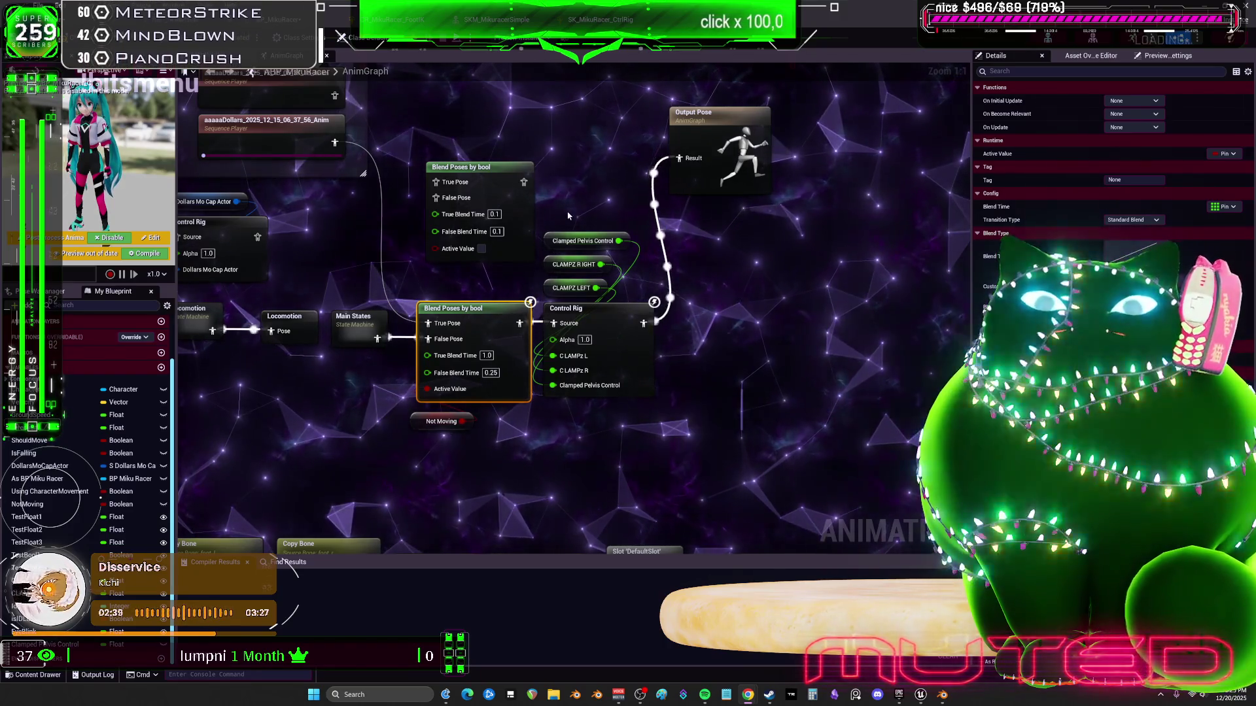
pyautogui.moveTo(492, 243)
pyautogui.mouseDown()
pyautogui.moveTo(484, 221)
pyautogui.moveTo(485, 237)
pyautogui.mouseUp()
pyautogui.moveTo(497, 189)
pyautogui.mouseDown()
pyautogui.moveTo(474, 263)
pyautogui.moveTo(468, 208)
pyautogui.mouseUp()
# Make Clamped Pelvis Control Instance Editable and Expose on Spawn, then compile the animation blueprint
pyautogui.click(575, 304)
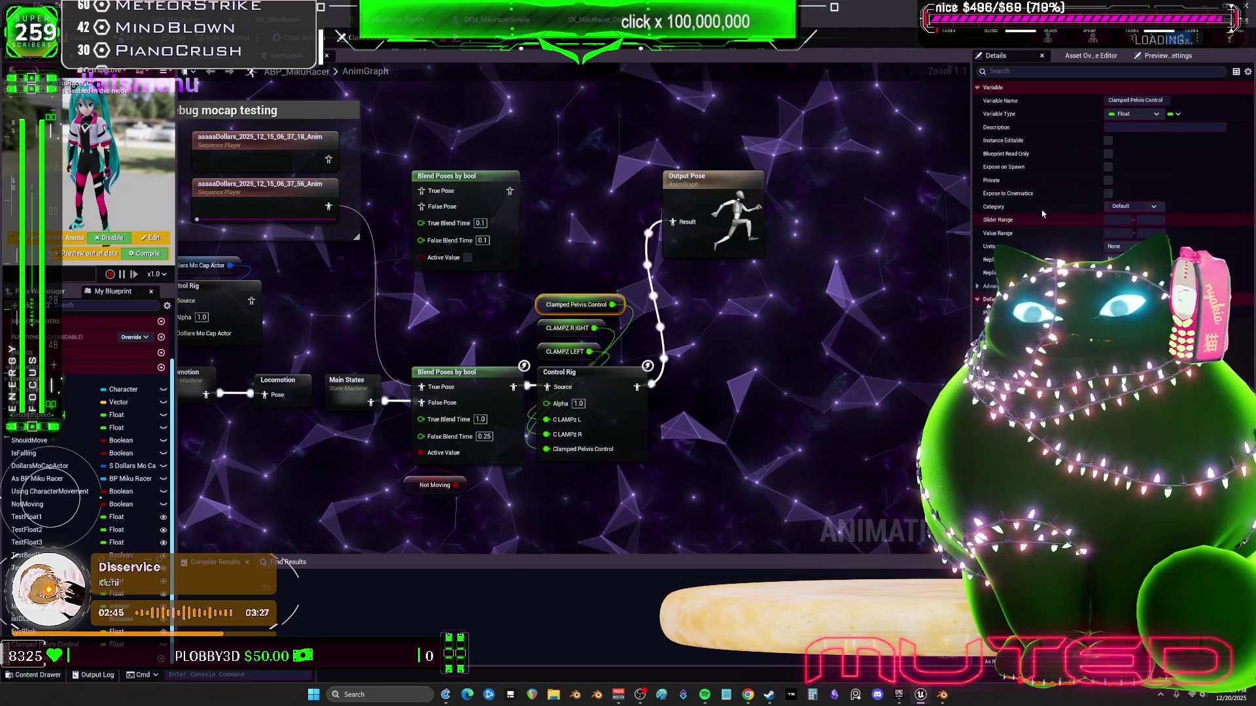
pyautogui.click(1108, 141)
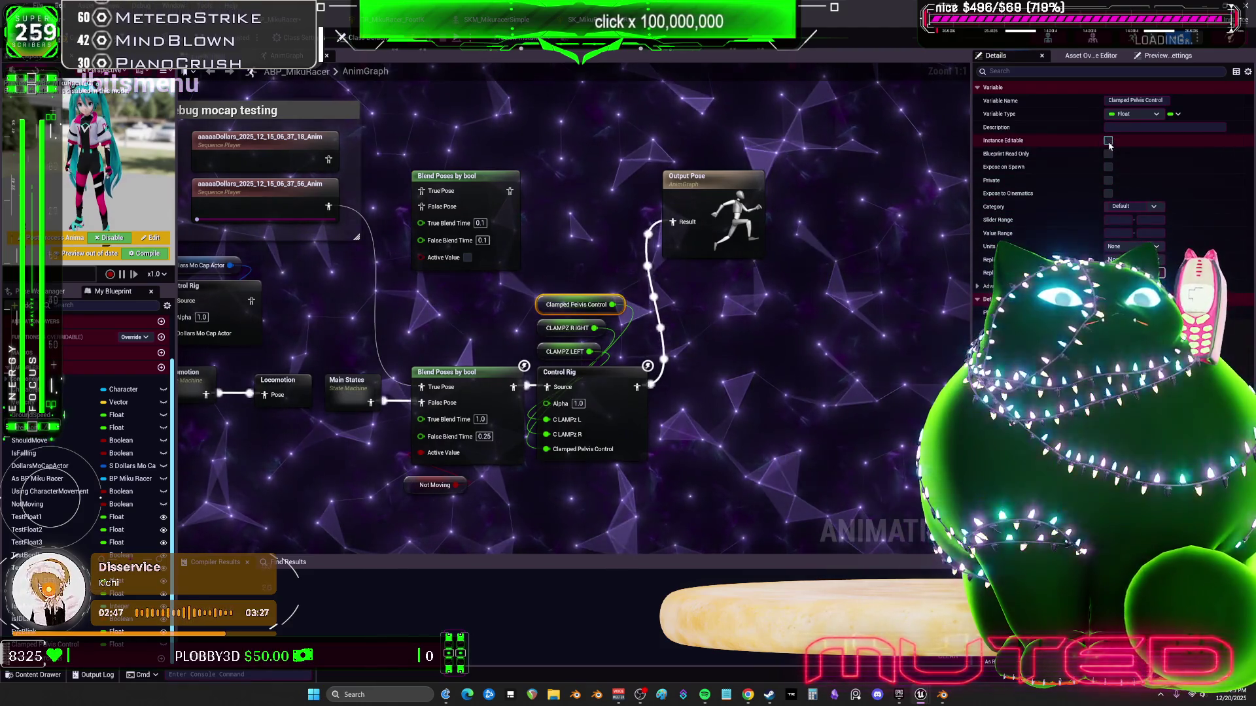
pyautogui.click(1108, 167)
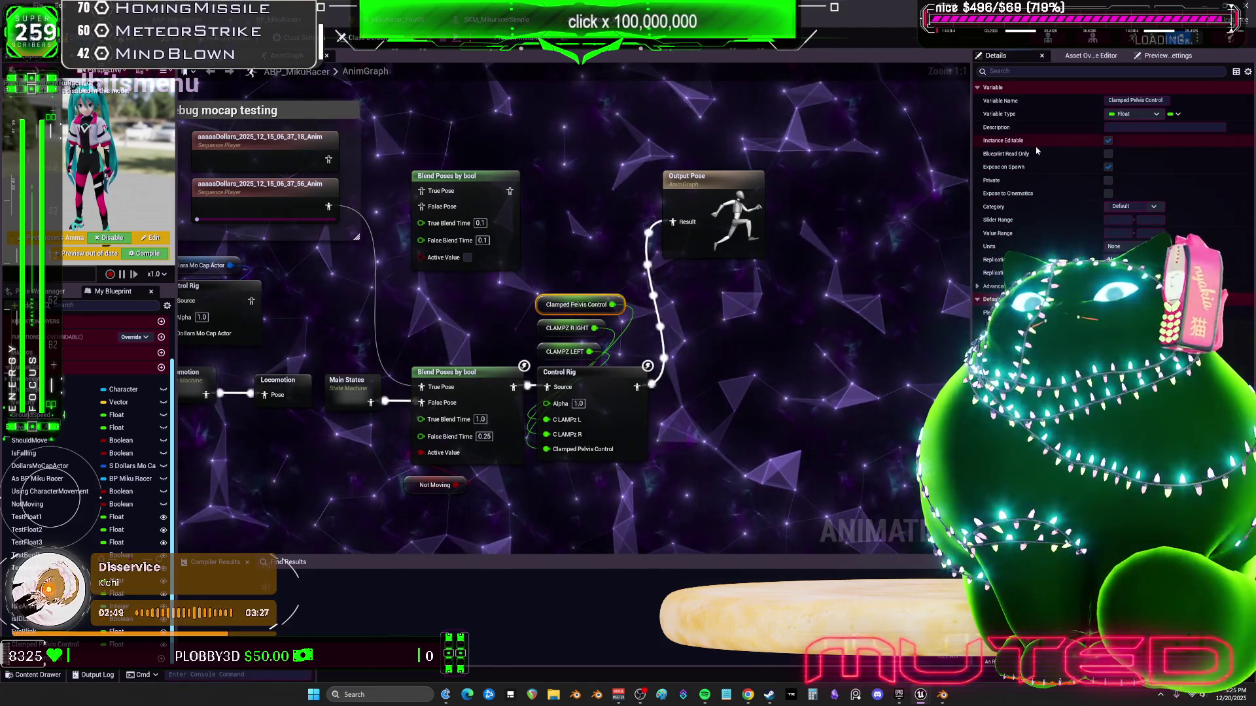
pyautogui.press('F7')
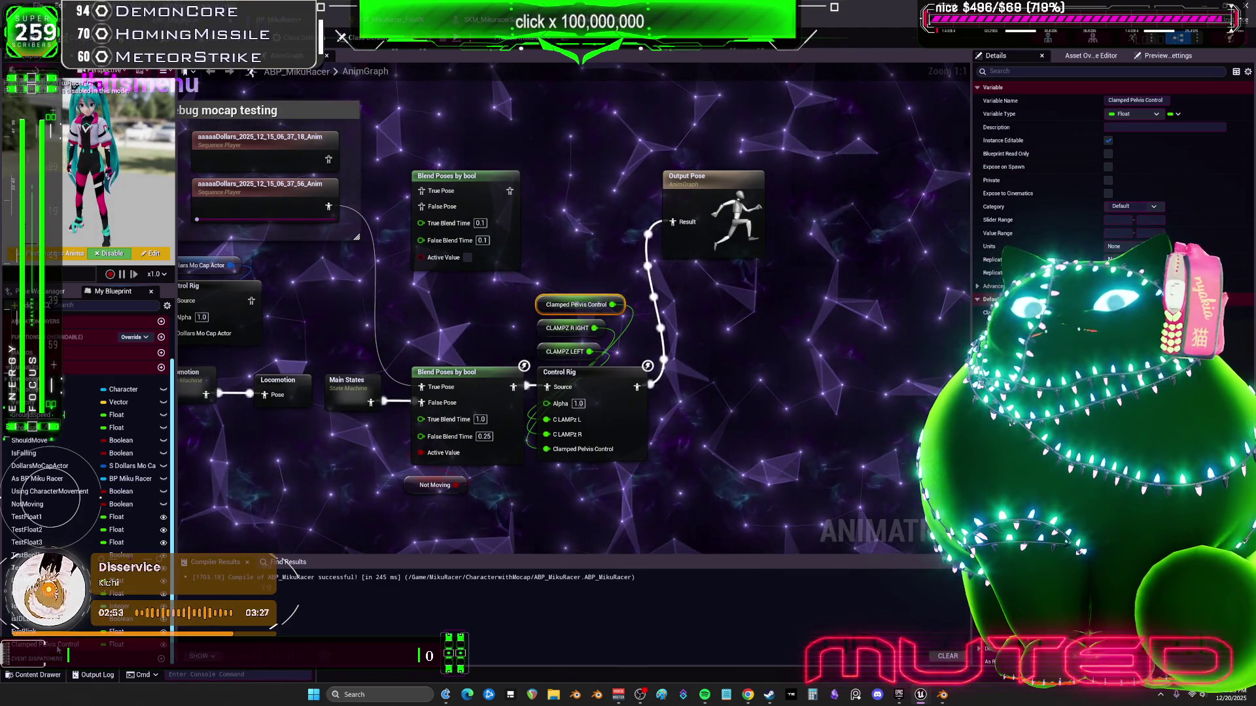
pyautogui.press('Escape')
pyautogui.click(275, 20)
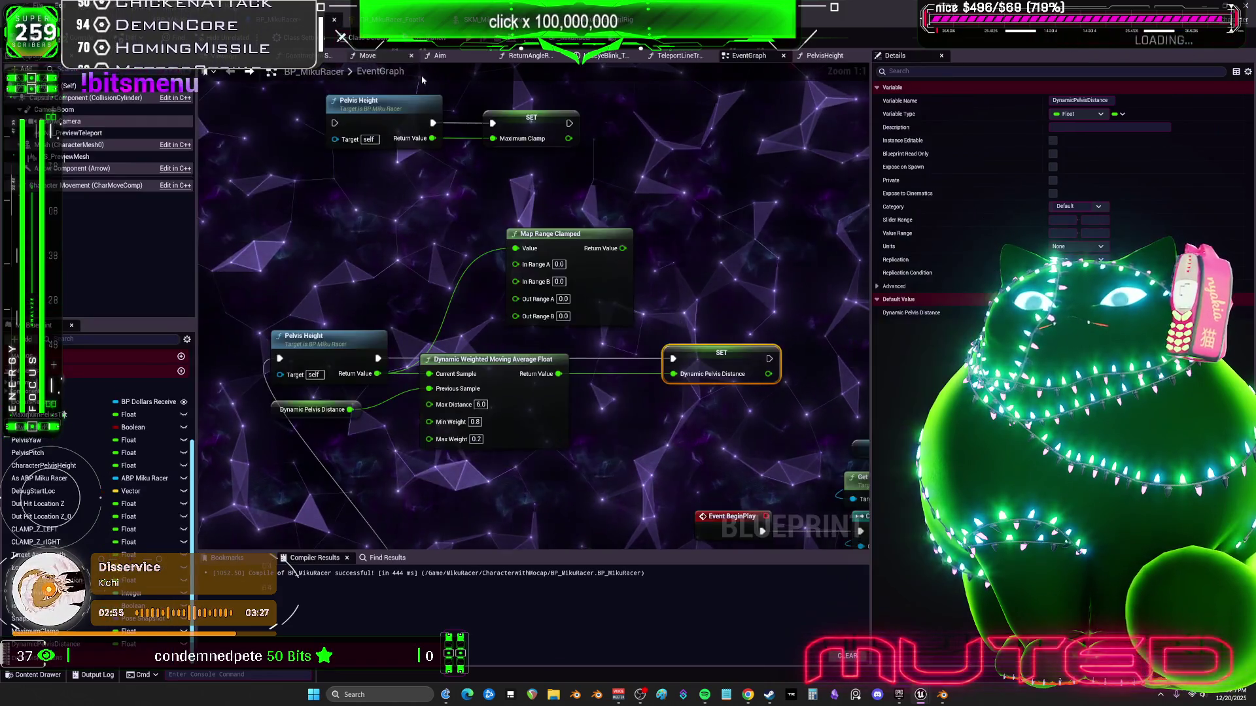
# Add a Get As ABP Miku Racer node and a Set Clamped Pelvis Control node from it
pyautogui.scroll(3, 660, 397)
pyautogui.moveTo(40, 478); pyautogui.dragTo(685, 165)
pyautogui.click(715, 177)
pyautogui.moveTo(472, 235)
pyautogui.mouseDown()
pyautogui.moveTo(584, 268)
pyautogui.moveTo(604, 261)
pyautogui.mouseUp()
pyautogui.write('clamped')
pyautogui.press('Return')
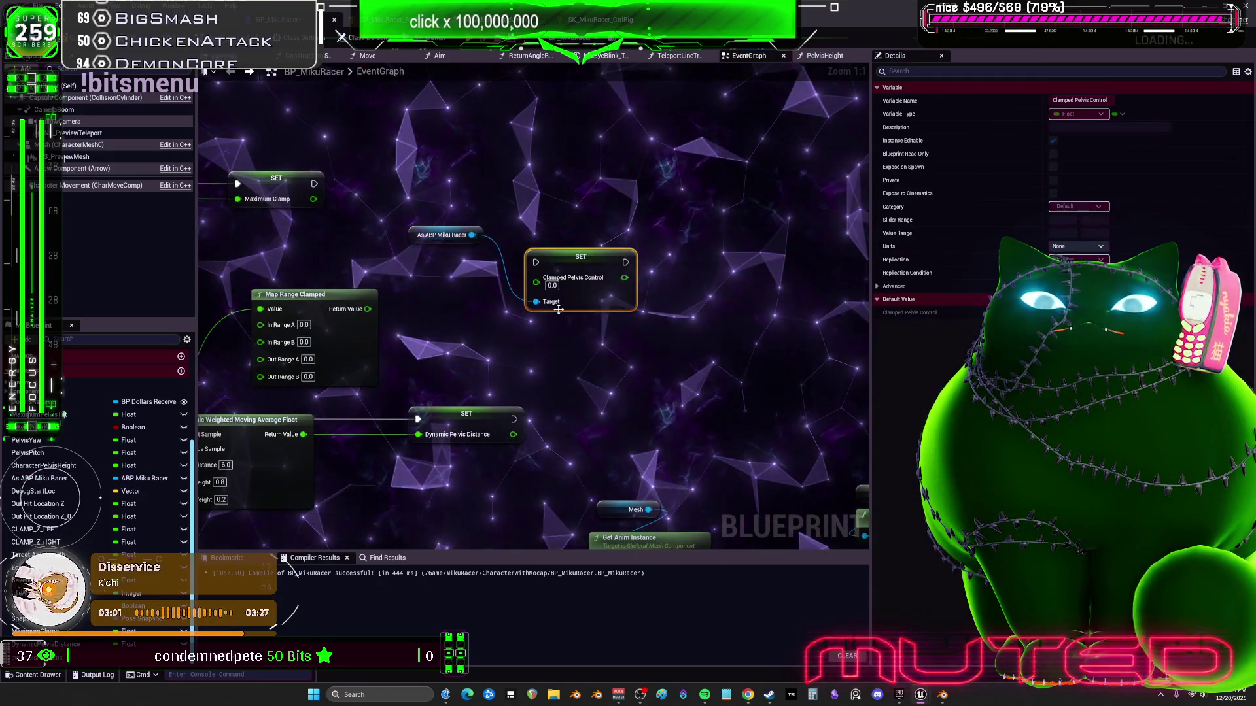
# Wire the set node's exec, target and Dynamic Pelvis Distance input, then tidy the surrounding nodes
pyautogui.moveTo(644, 177); pyautogui.dragTo(677, 263)
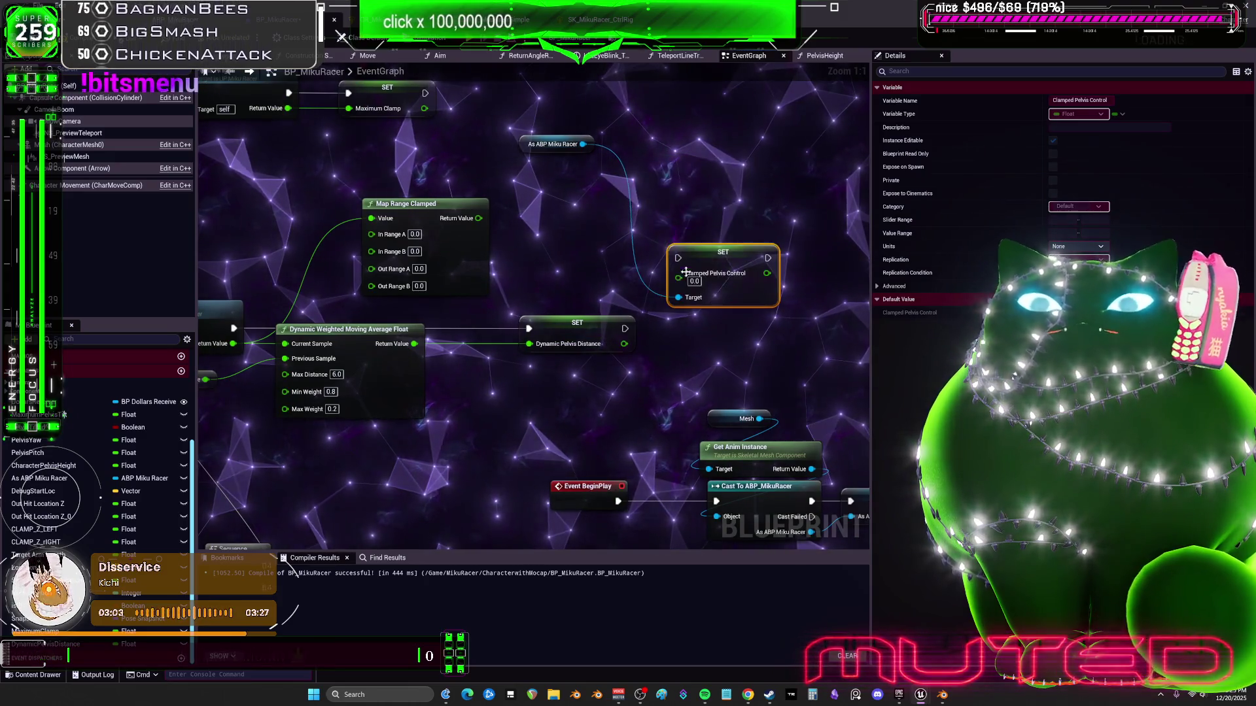
pyautogui.moveTo(624, 343); pyautogui.dragTo(681, 284)
pyautogui.moveTo(582, 144)
pyautogui.mouseDown()
pyautogui.moveTo(678, 297)
pyautogui.moveTo(604, 319)
pyautogui.moveTo(684, 319)
pyautogui.mouseUp()
pyautogui.keyDown('ctrl'); pyautogui.click(577, 323); pyautogui.keyUp('ctrl')
pyautogui.moveTo(576, 323); pyautogui.dragTo(491, 323)
pyautogui.moveTo(567, 369); pyautogui.dragTo(566, 401)
pyautogui.moveTo(677, 120); pyautogui.dragTo(721, 277)
pyautogui.scroll(-7, 721, 277)
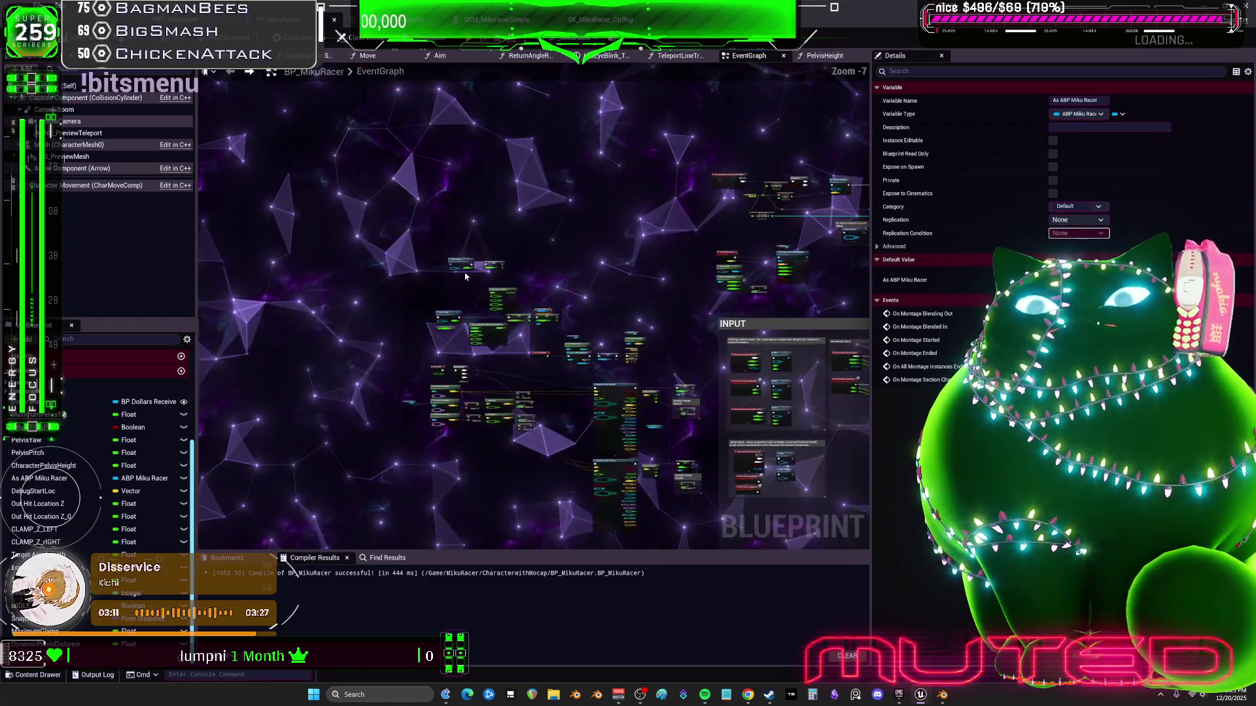
# Set the 'stuff that i might need' comment's font size to 56
pyautogui.scroll(5, 628, 366)
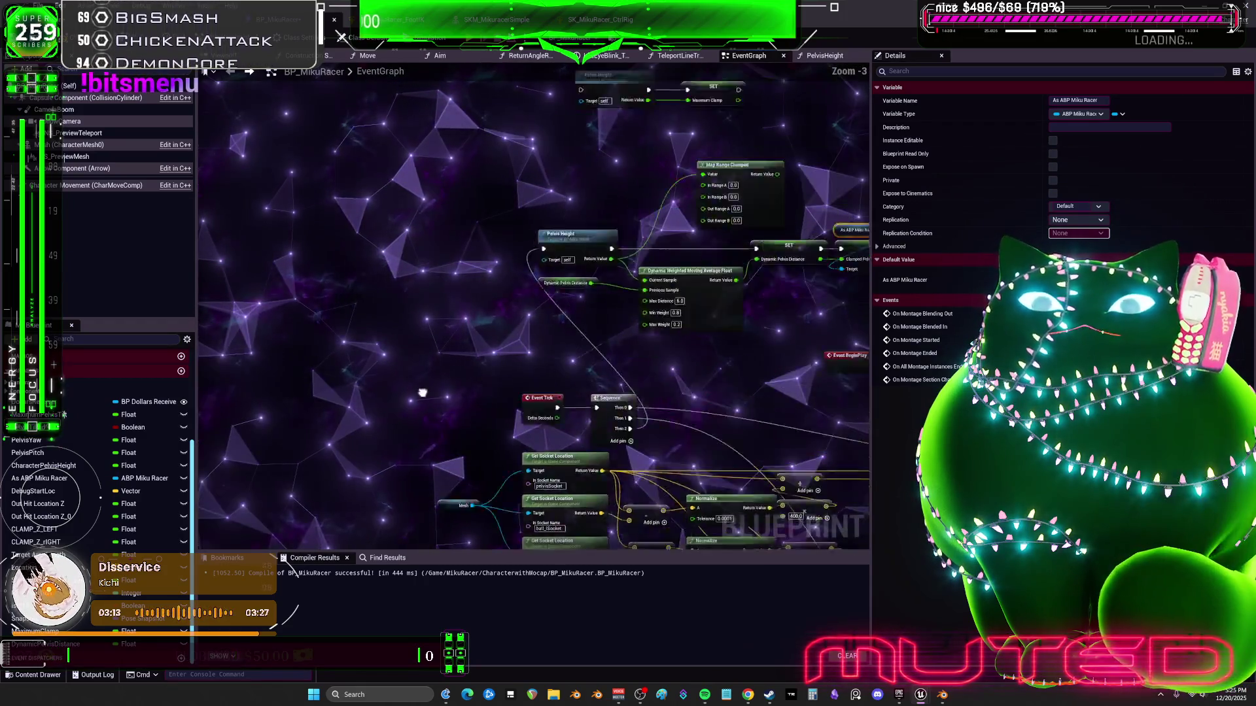
pyautogui.scroll(-5, 517, 365)
pyautogui.scroll(6, 518, 364)
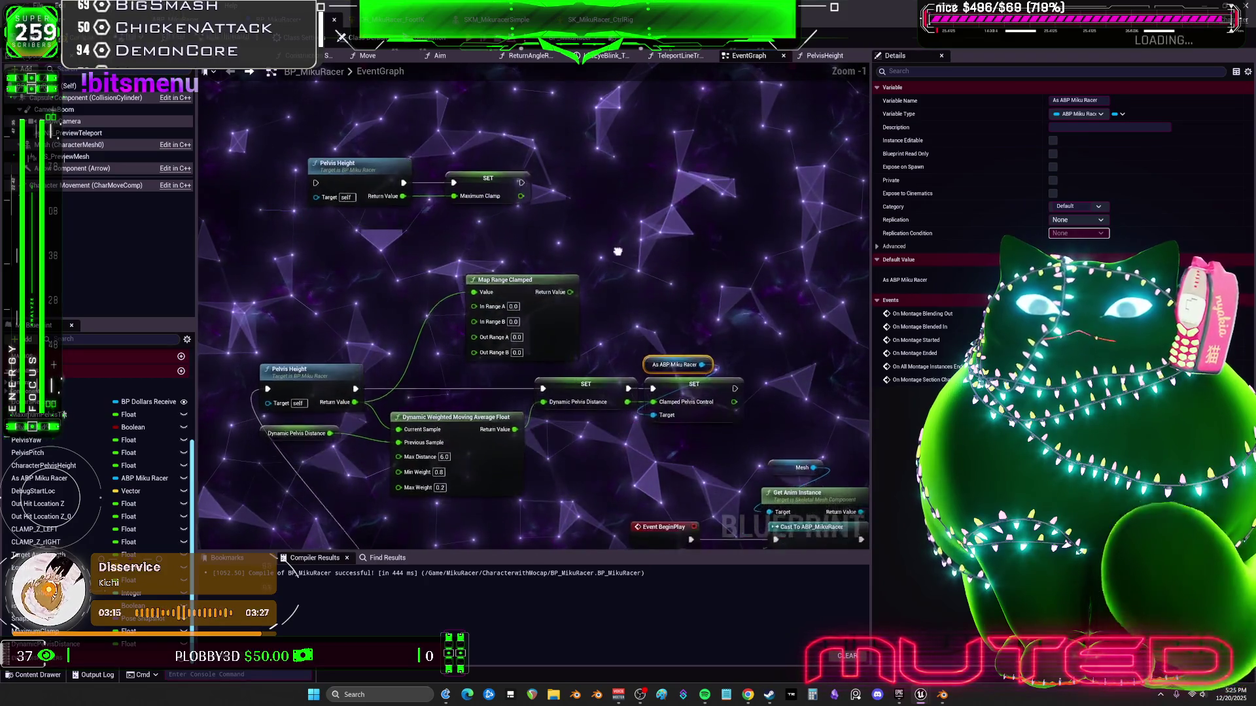
pyautogui.scroll(-6, 635, 87)
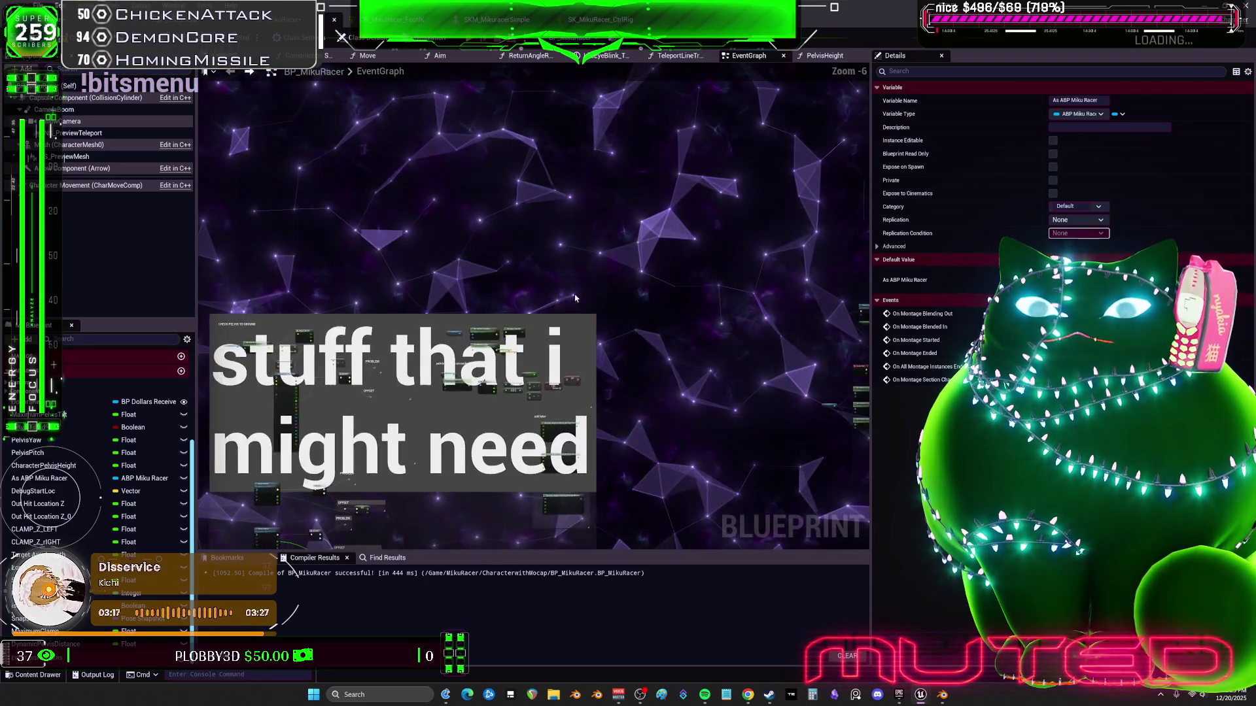
pyautogui.scroll(4, 574, 325)
pyautogui.scroll(-3, 574, 325)
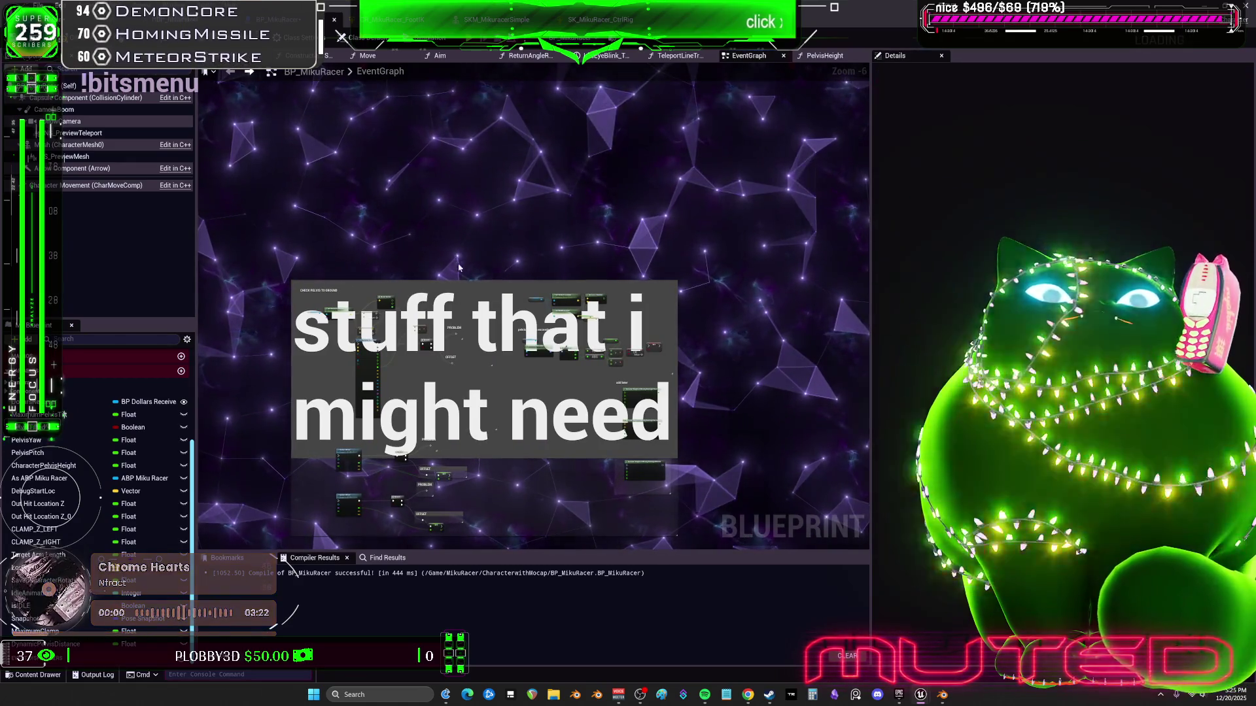
pyautogui.write('56')
pyautogui.press('Return')
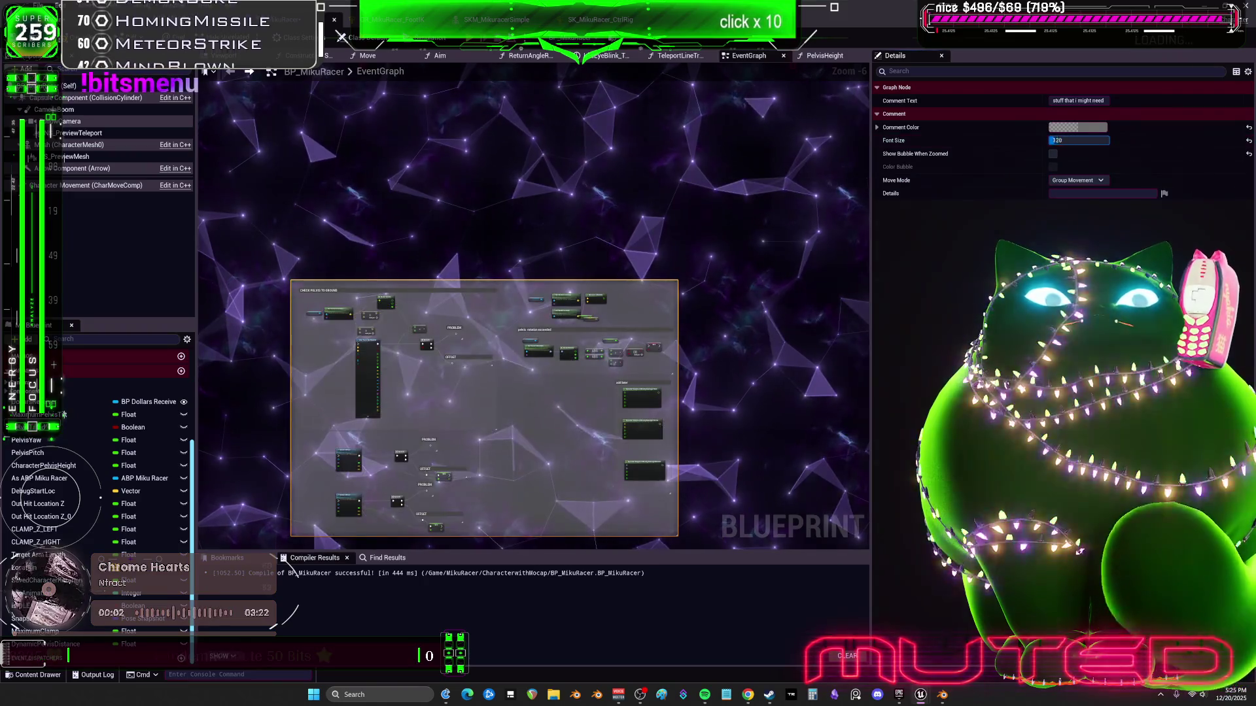
# Pan across the pelvis comments and move the Debug Start Loc node slightly down-left
pyautogui.scroll(5, 459, 297)
pyautogui.moveTo(459, 297); pyautogui.dragTo(643, 282)
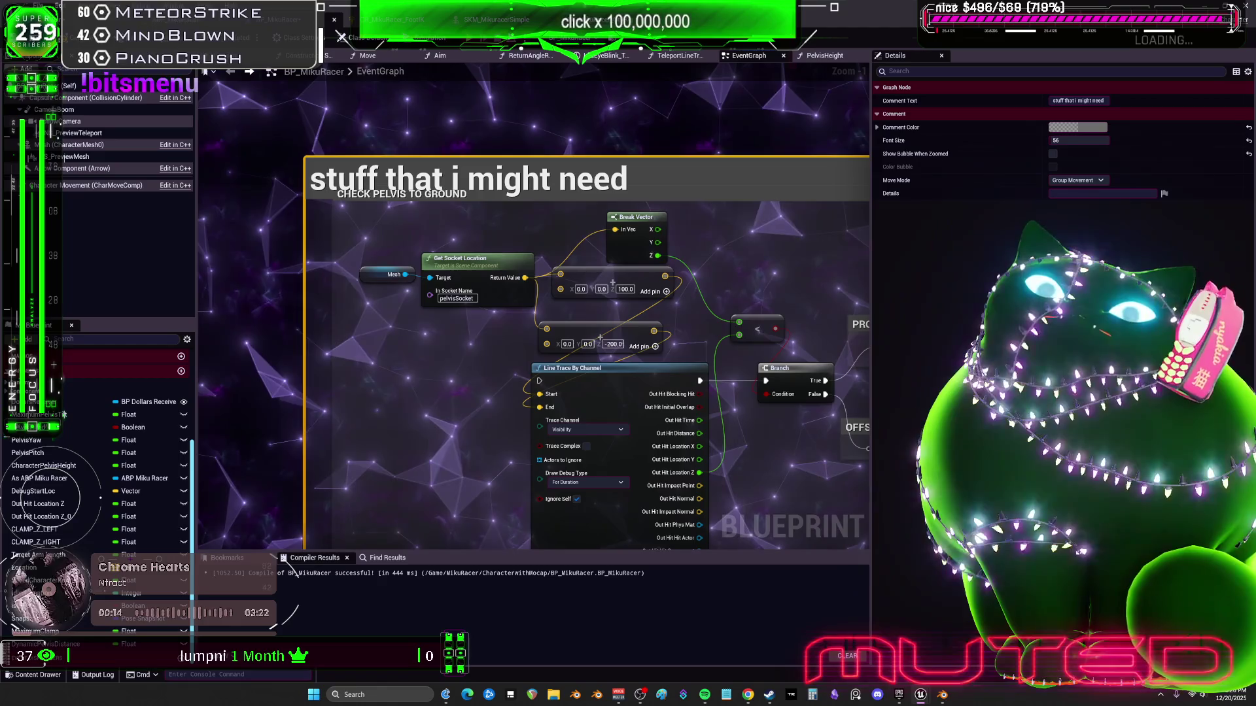
pyautogui.moveTo(829, 418)
pyautogui.mouseDown()
pyautogui.moveTo(608, 384)
pyautogui.moveTo(648, 326)
pyautogui.moveTo(658, 124)
pyautogui.mouseUp()
pyautogui.scroll(-2, 607, 384)
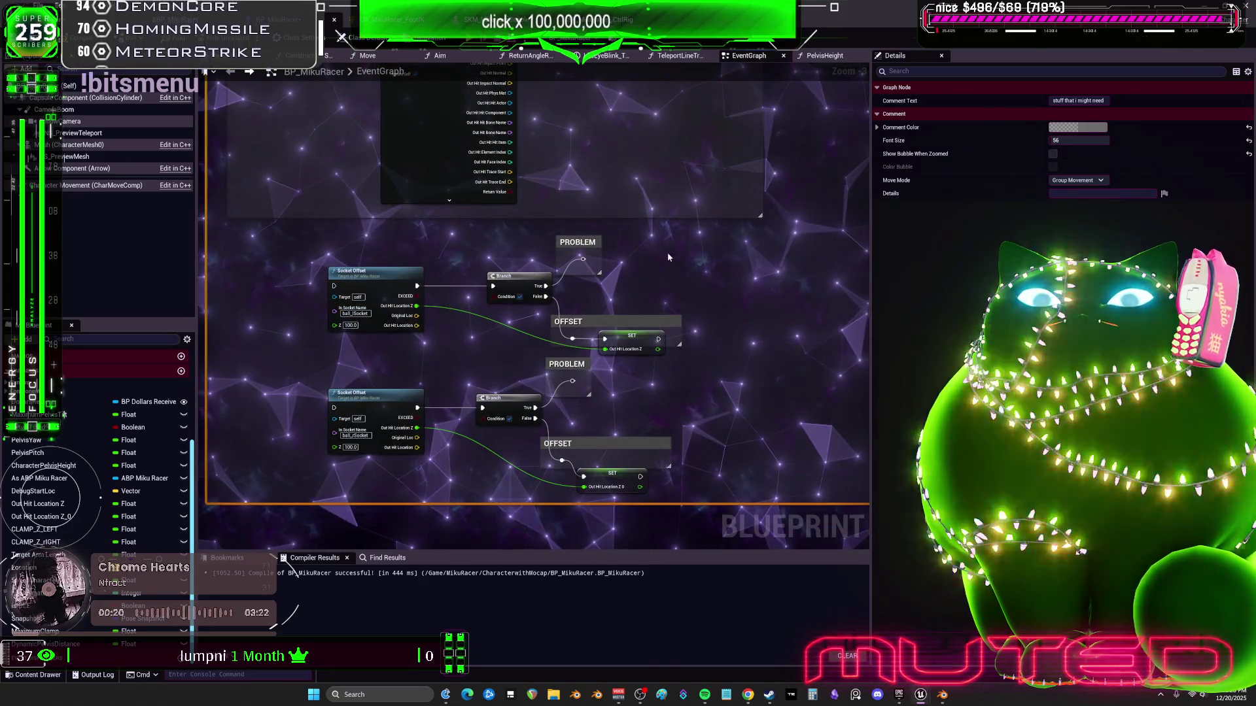
pyautogui.moveTo(736, 117); pyautogui.dragTo(419, 367)
pyautogui.scroll(2, 494, 333)
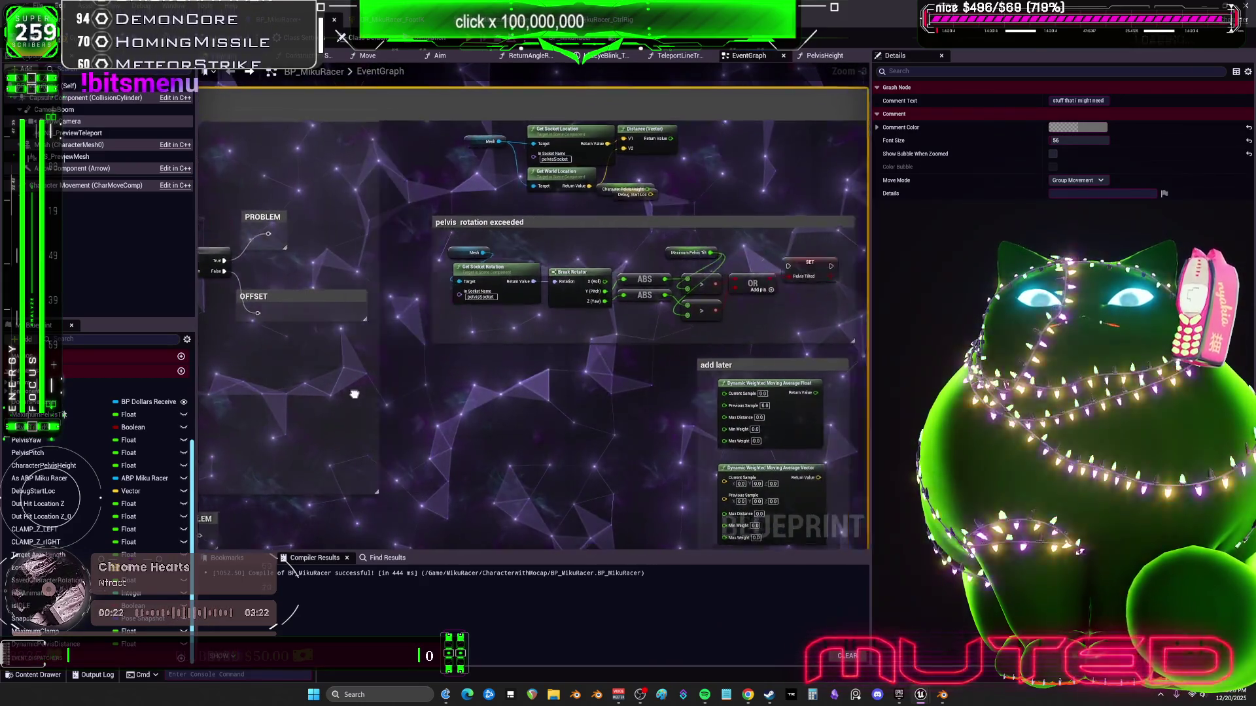
pyautogui.moveTo(494, 333)
pyautogui.mouseDown()
pyautogui.moveTo(444, 355)
pyautogui.moveTo(446, 396)
pyautogui.moveTo(451, 383)
pyautogui.mouseUp()
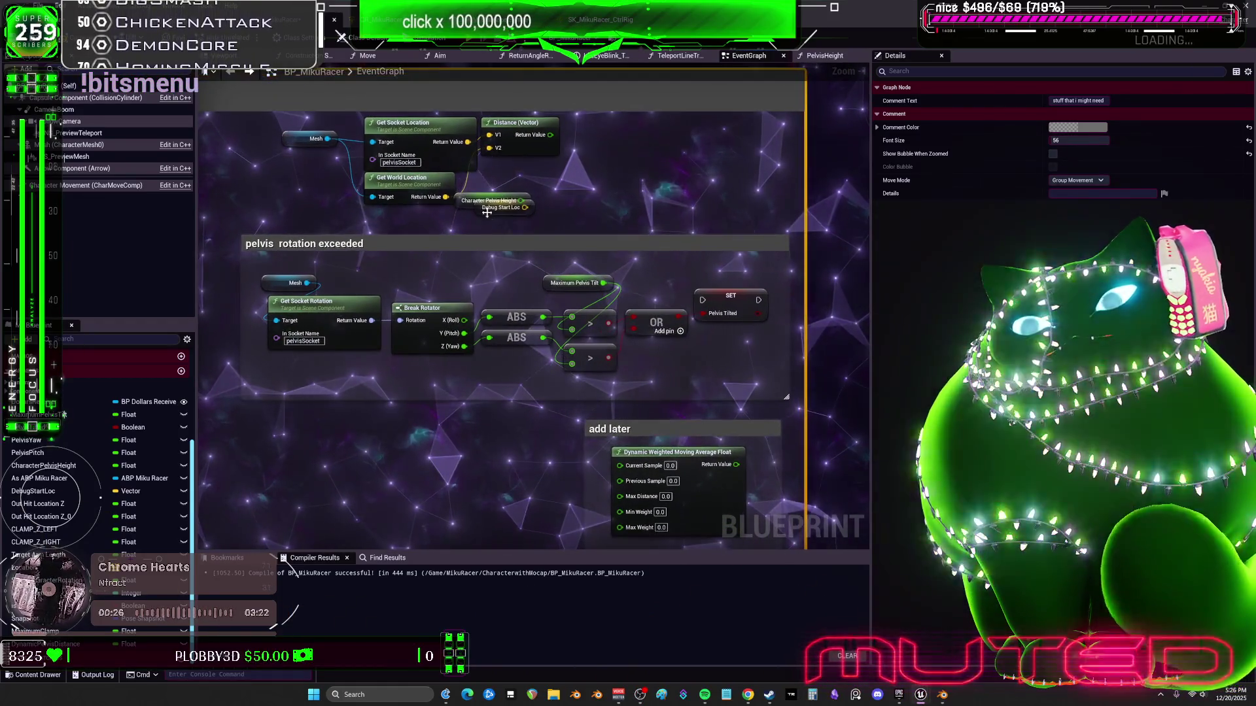
pyautogui.moveTo(489, 217); pyautogui.dragTo(482, 230)
pyautogui.moveTo(700, 372)
pyautogui.mouseDown()
pyautogui.moveTo(674, 187)
pyautogui.moveTo(608, 98)
pyautogui.mouseUp()
pyautogui.scroll(-2, 608, 98)
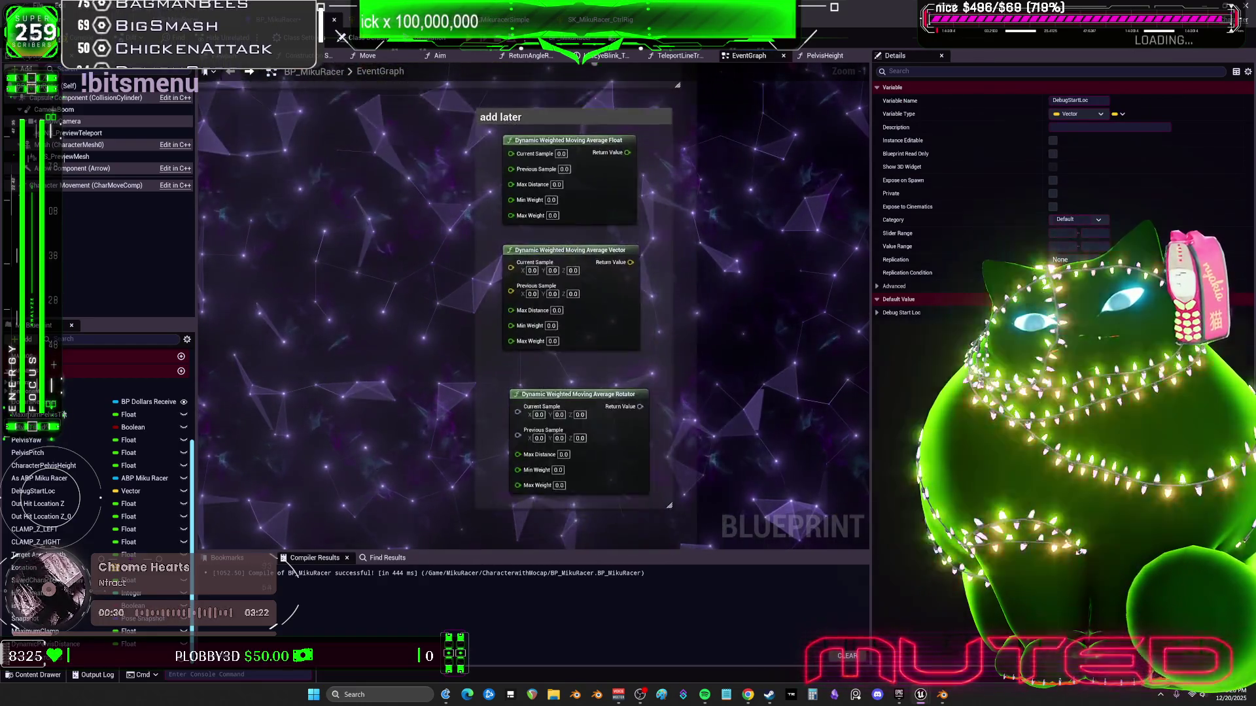
# Delete the moving-average Vector and Rotator nodes and widen the graph by dragging the Details splitter right
pyautogui.moveTo(548, 482)
pyautogui.mouseDown()
pyautogui.moveTo(579, 366)
pyautogui.moveTo(588, 229)
pyautogui.moveTo(575, 342)
pyautogui.mouseUp()
pyautogui.press('Delete')
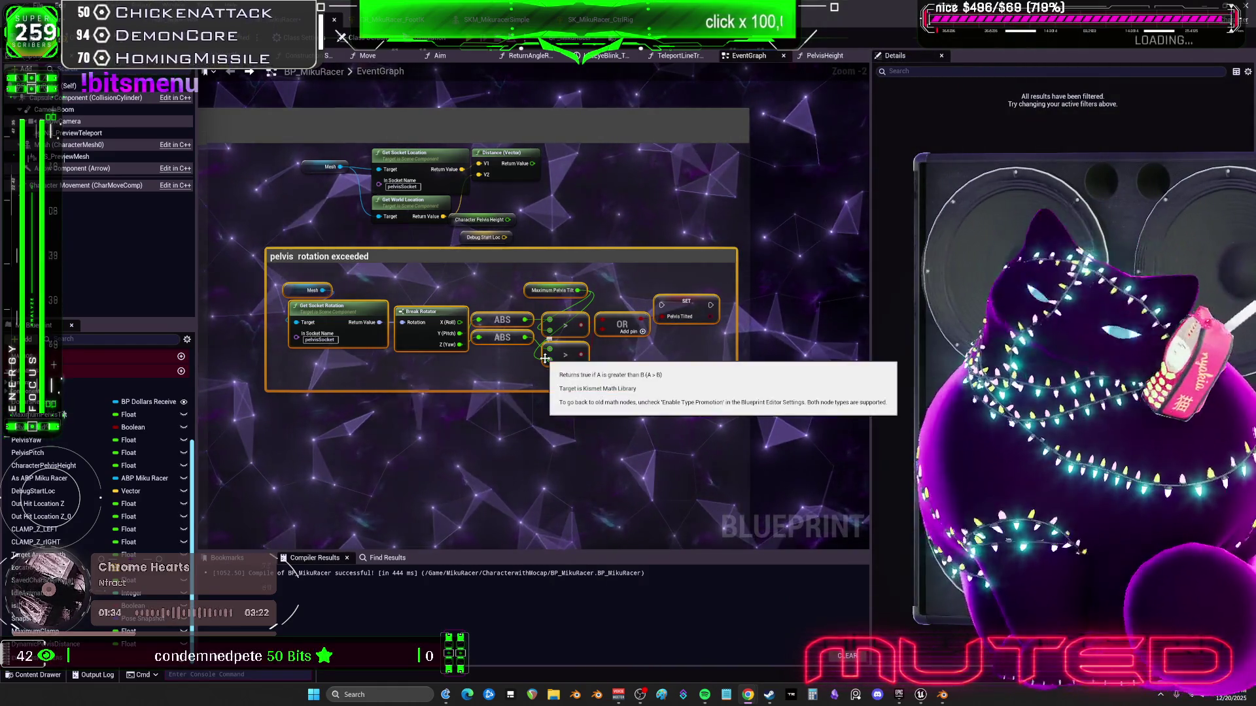
pyautogui.scroll(-3, 545, 359)
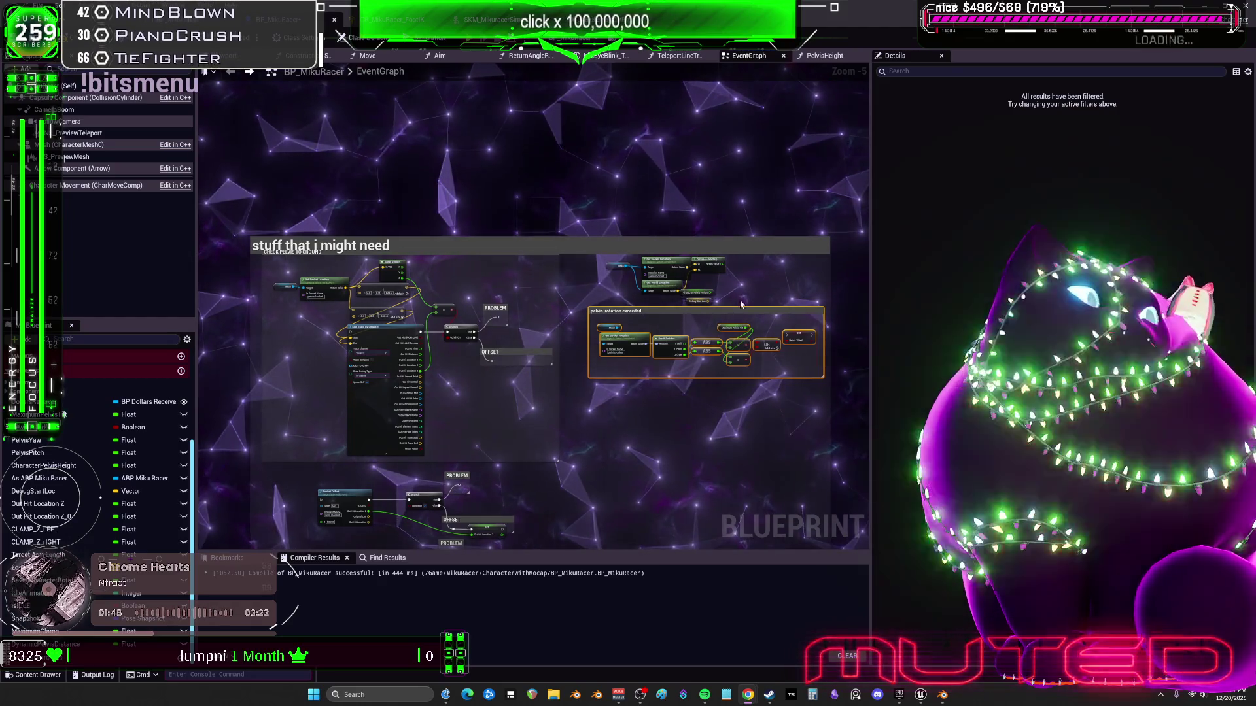
pyautogui.moveTo(874, 287); pyautogui.dragTo(1096, 288)
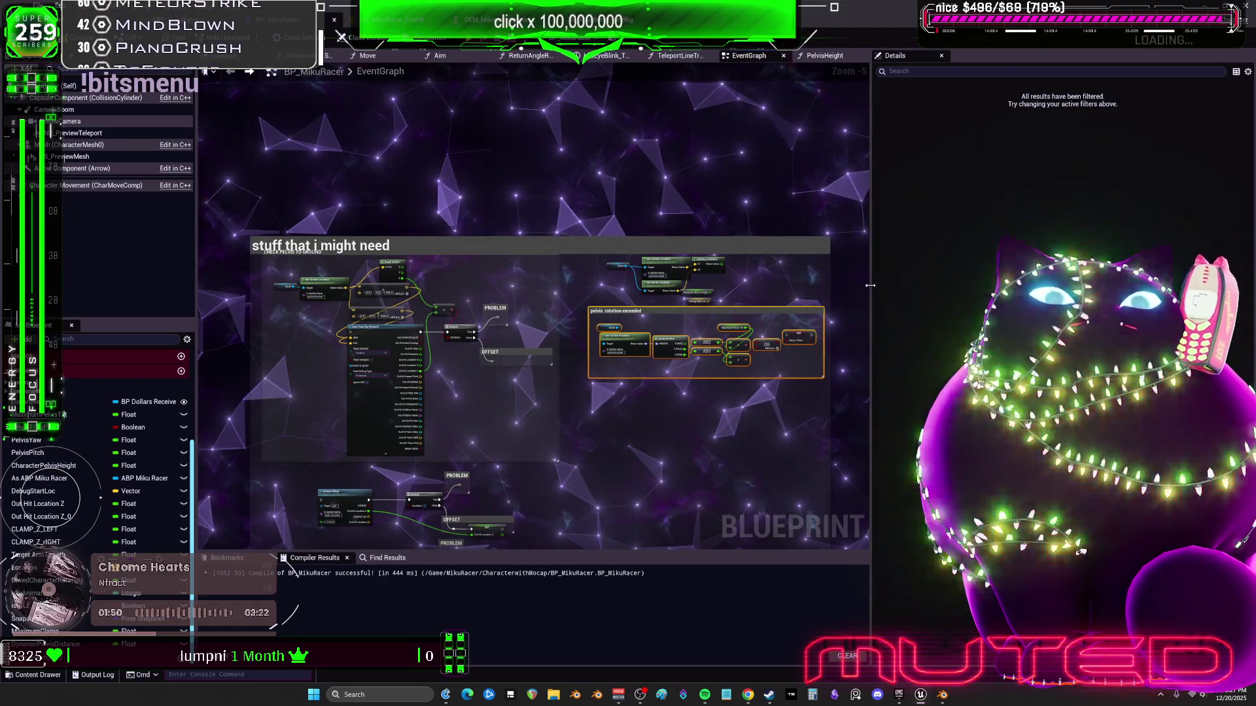
# Move the line-trace nodes up out of the comment box and nudge Get World Location
pyautogui.scroll(5, 475, 286)
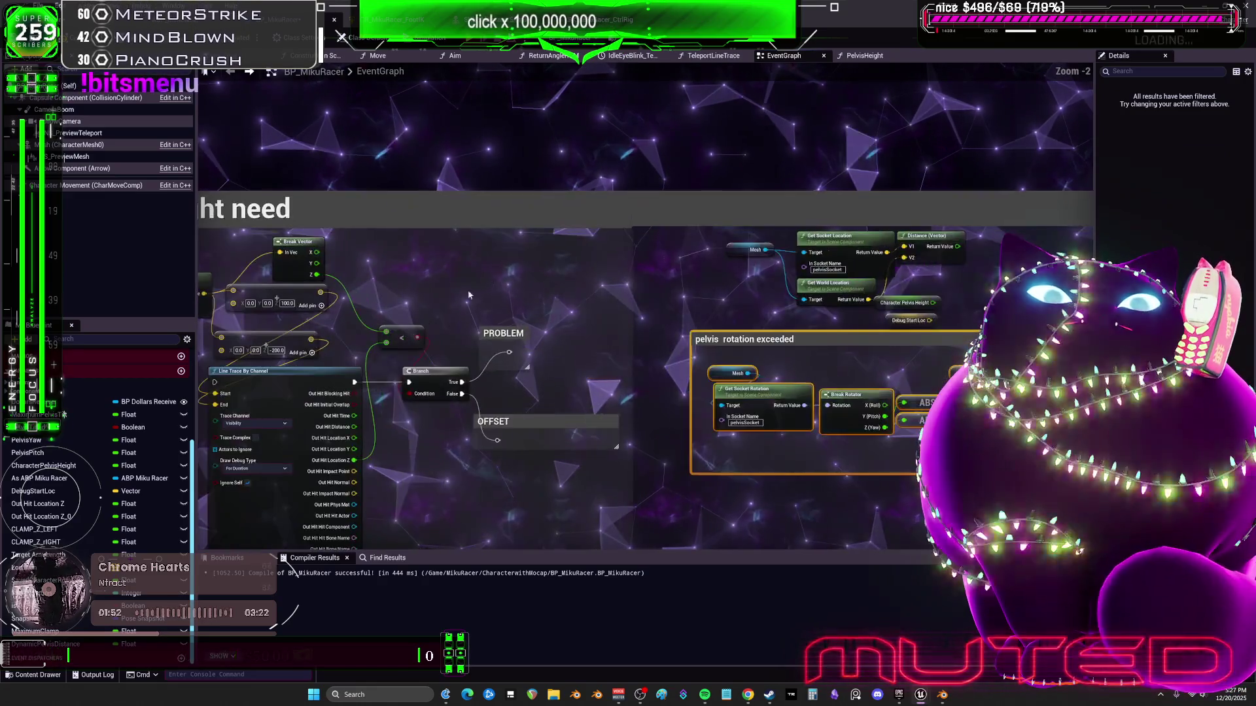
pyautogui.scroll(-4, 474, 285)
pyautogui.moveTo(756, 439); pyautogui.dragTo(435, 263)
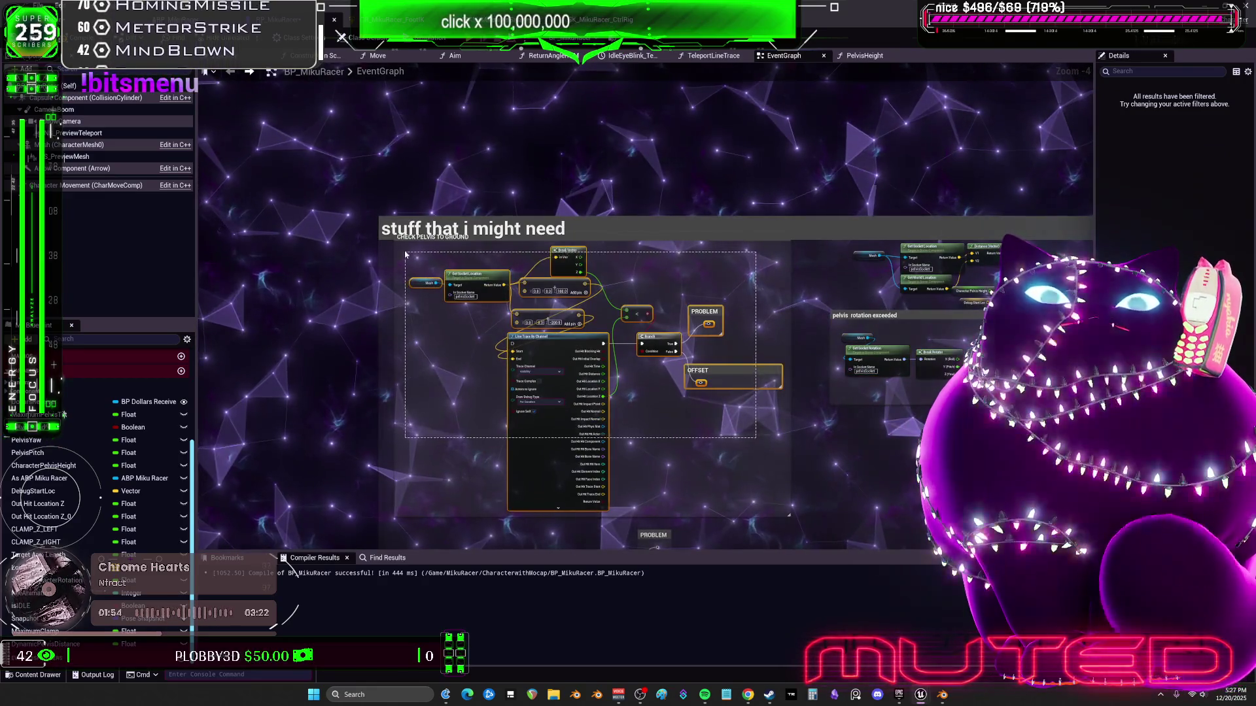
pyautogui.moveTo(558, 393)
pyautogui.mouseDown()
pyautogui.moveTo(637, 98)
pyautogui.moveTo(639, 177)
pyautogui.mouseUp()
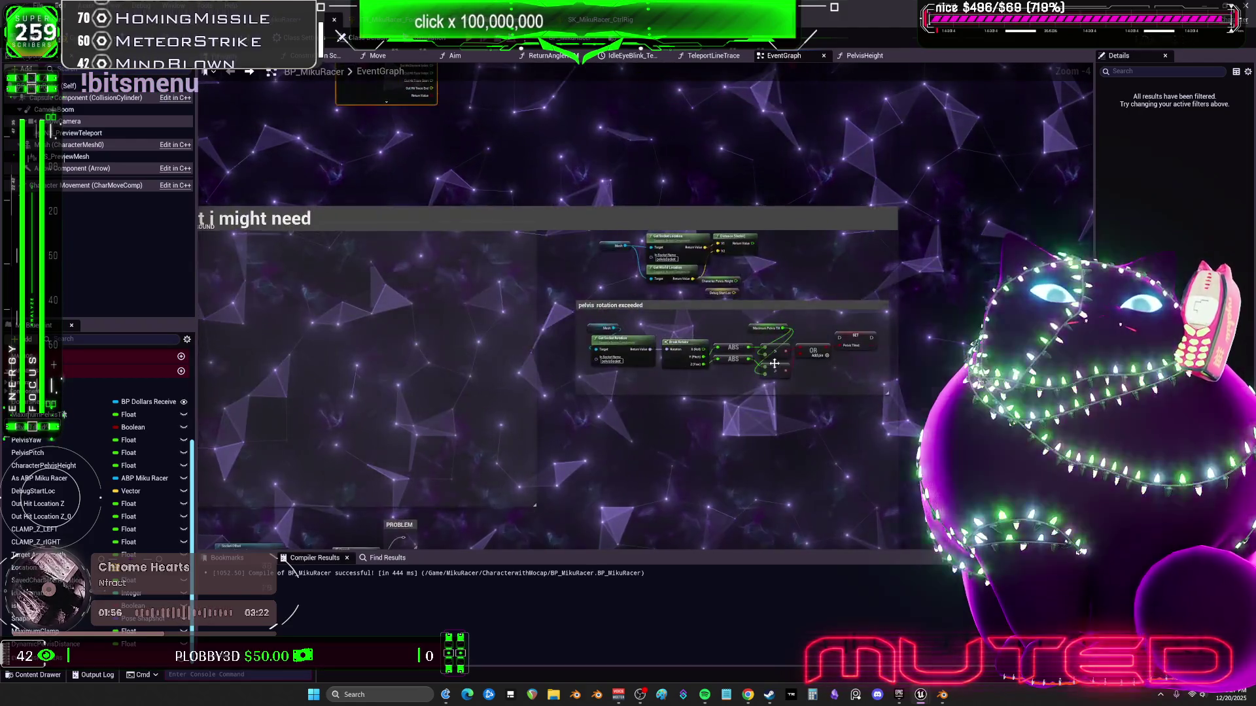
pyautogui.scroll(3, 561, 186)
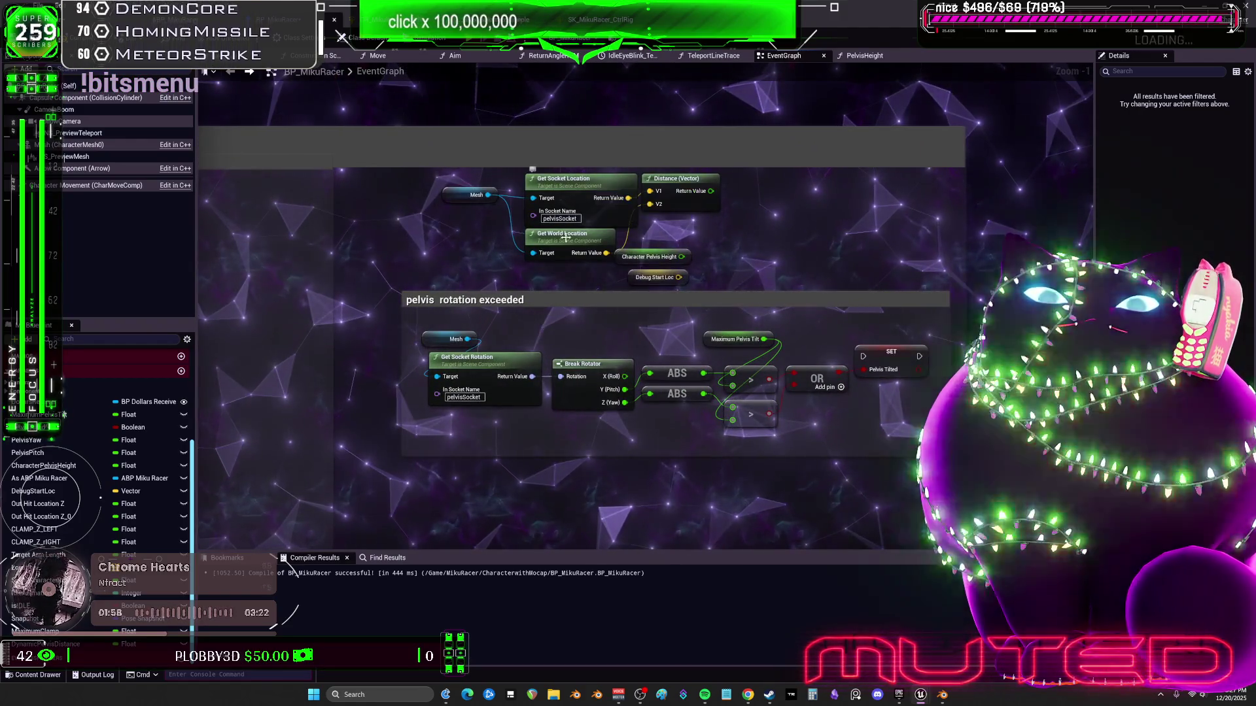
pyautogui.moveTo(566, 241)
pyautogui.mouseDown()
pyautogui.moveTo(695, 289)
pyautogui.moveTo(654, 274)
pyautogui.moveTo(666, 271)
pyautogui.mouseUp()
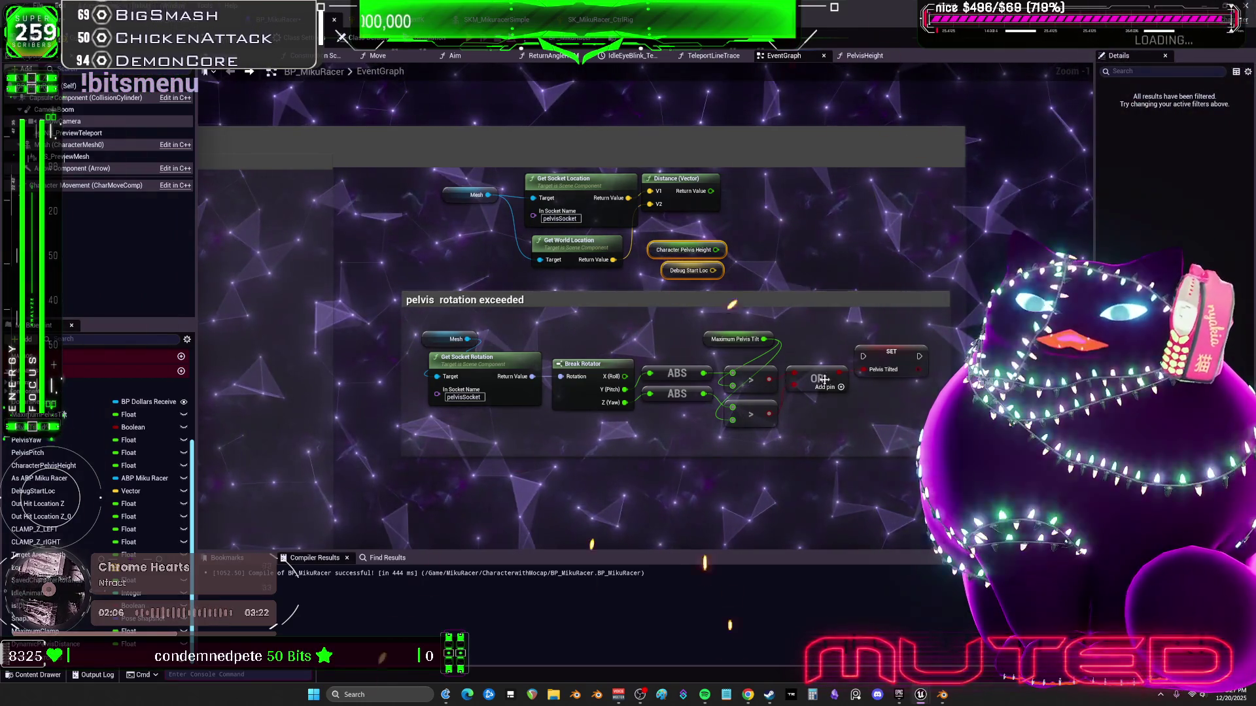
# Open the Socket Offset function graph from the EventGraph
pyautogui.moveTo(929, 481)
pyautogui.mouseDown()
pyautogui.moveTo(432, 307)
pyautogui.moveTo(408, 187)
pyautogui.mouseUp()
pyautogui.scroll(-4, 523, 177)
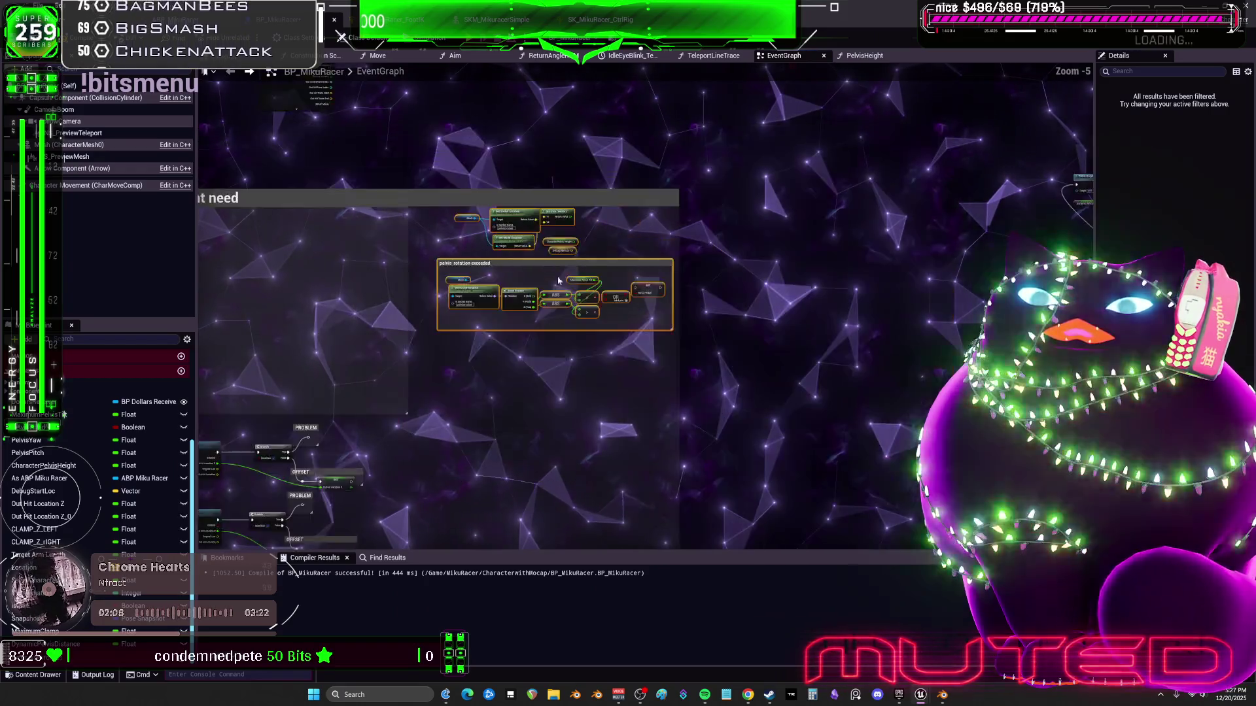
pyautogui.scroll(4, 588, 262)
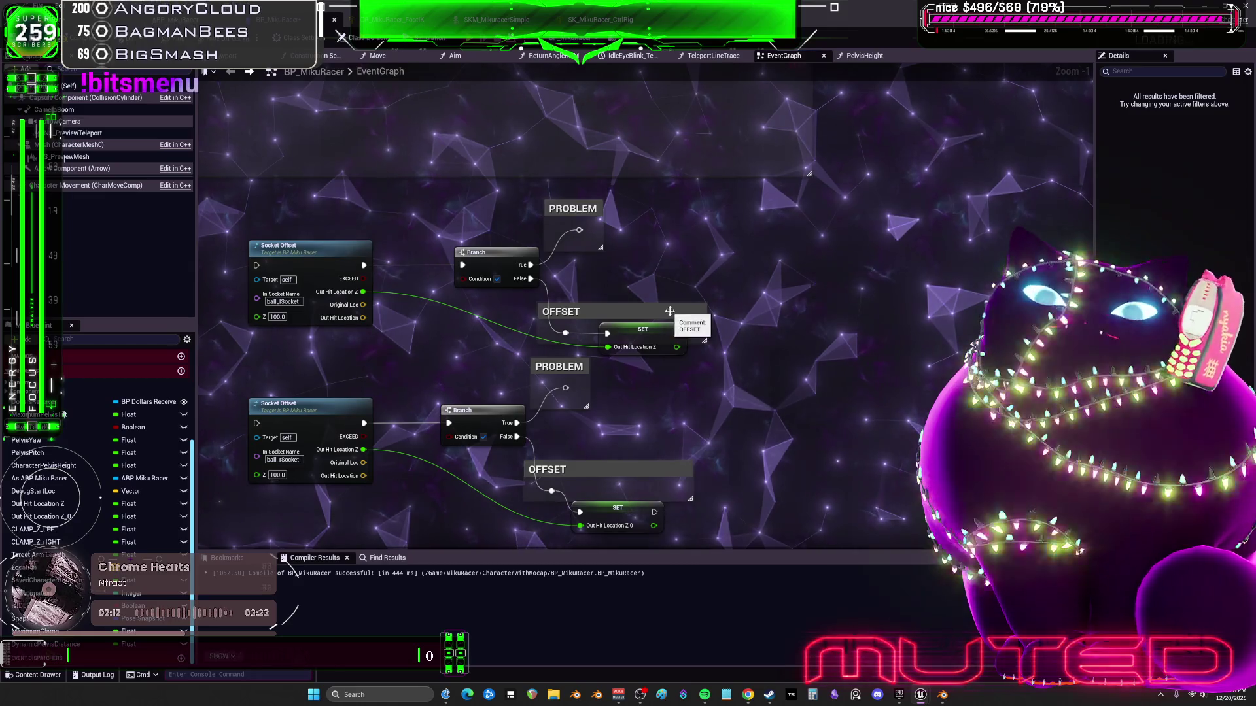
pyautogui.doubleClick(326, 246)
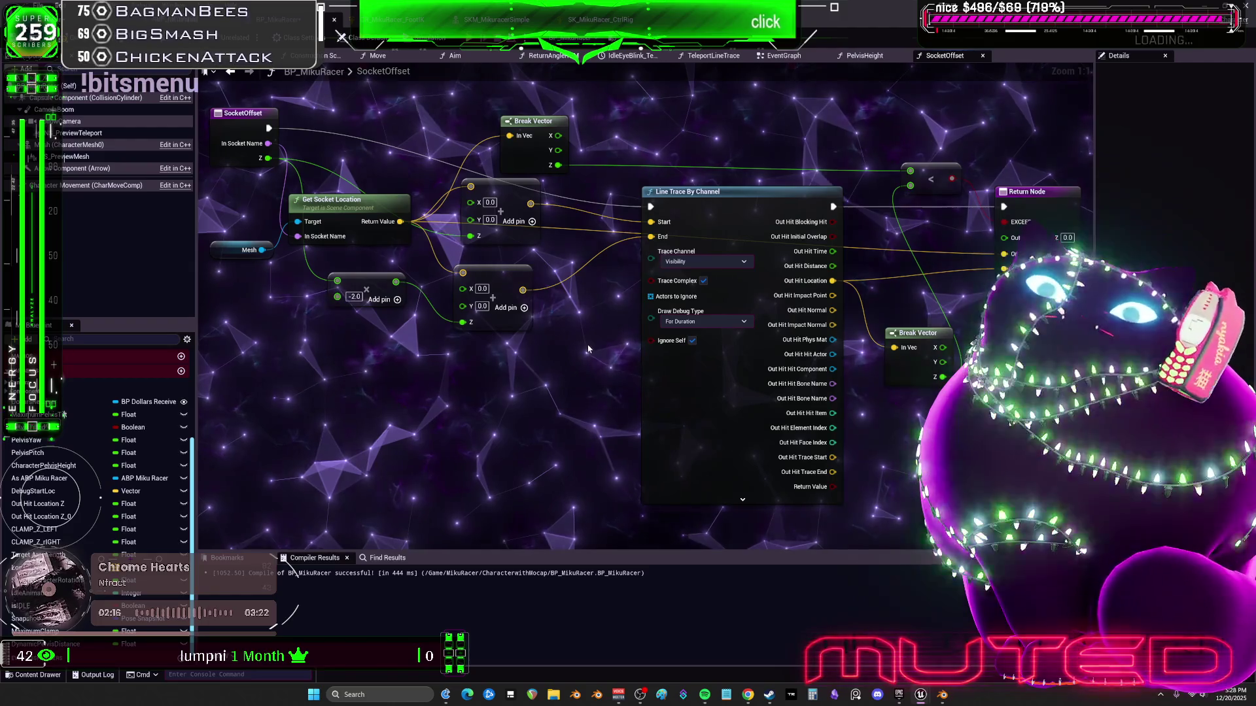
# Move the -2.0 multiply node down-left in SocketOffset and return to the EventGraph
pyautogui.moveTo(382, 288)
pyautogui.mouseDown()
pyautogui.moveTo(318, 365)
pyautogui.moveTo(370, 316)
pyautogui.moveTo(328, 283)
pyautogui.moveTo(359, 332)
pyautogui.moveTo(367, 322)
pyautogui.moveTo(339, 322)
pyautogui.mouseUp()
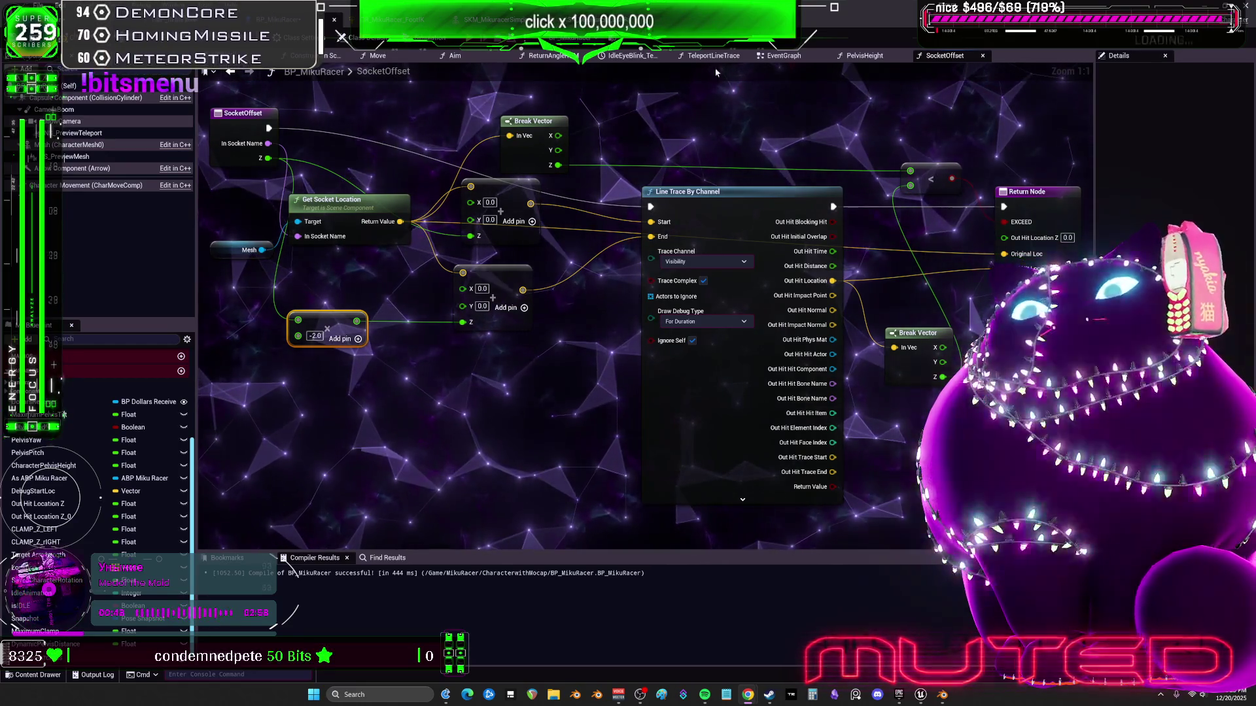
pyautogui.click(784, 55)
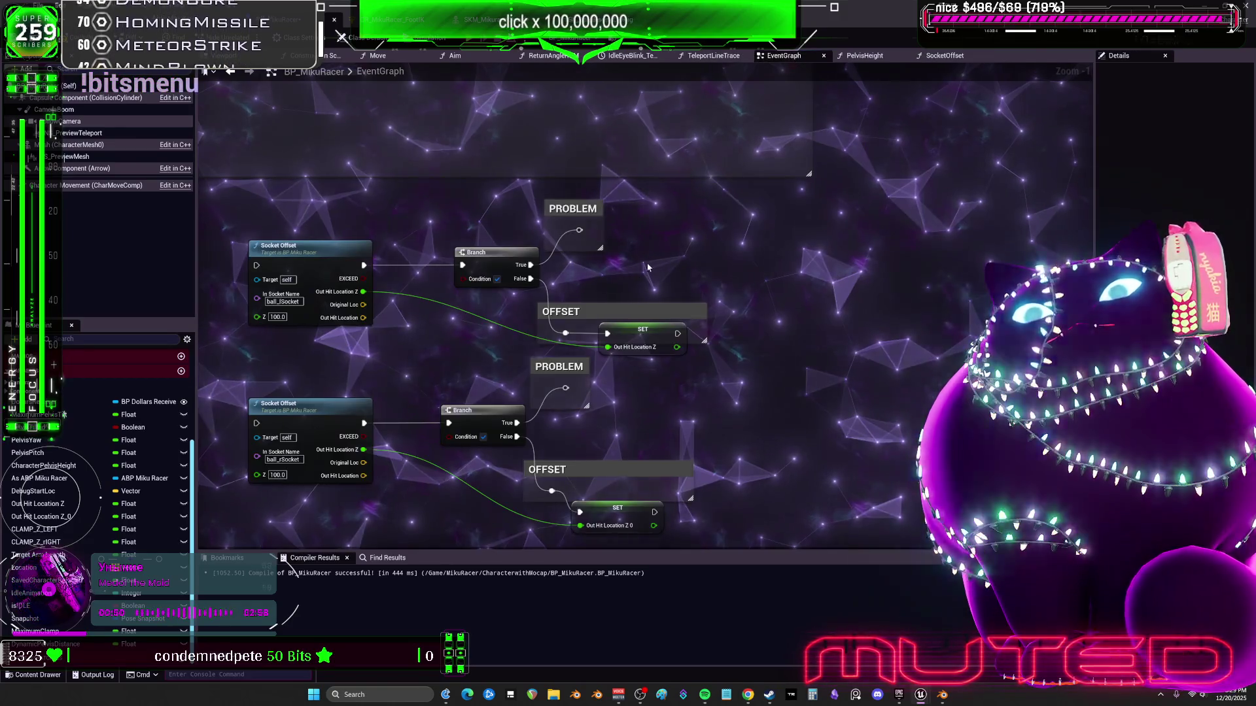
# Title the first two comments 'measreu max pelvis height' and 'get current pelvis height'
pyautogui.scroll(-8, 644, 271)
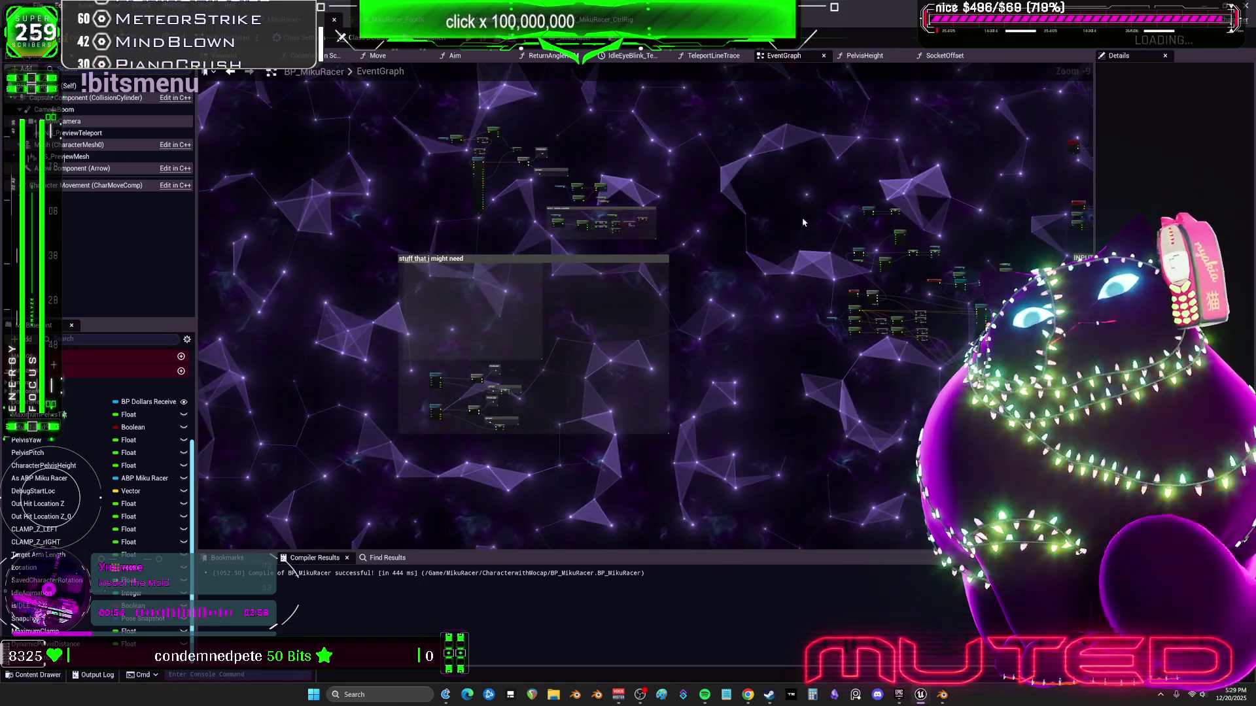
pyautogui.scroll(6, 447, 211)
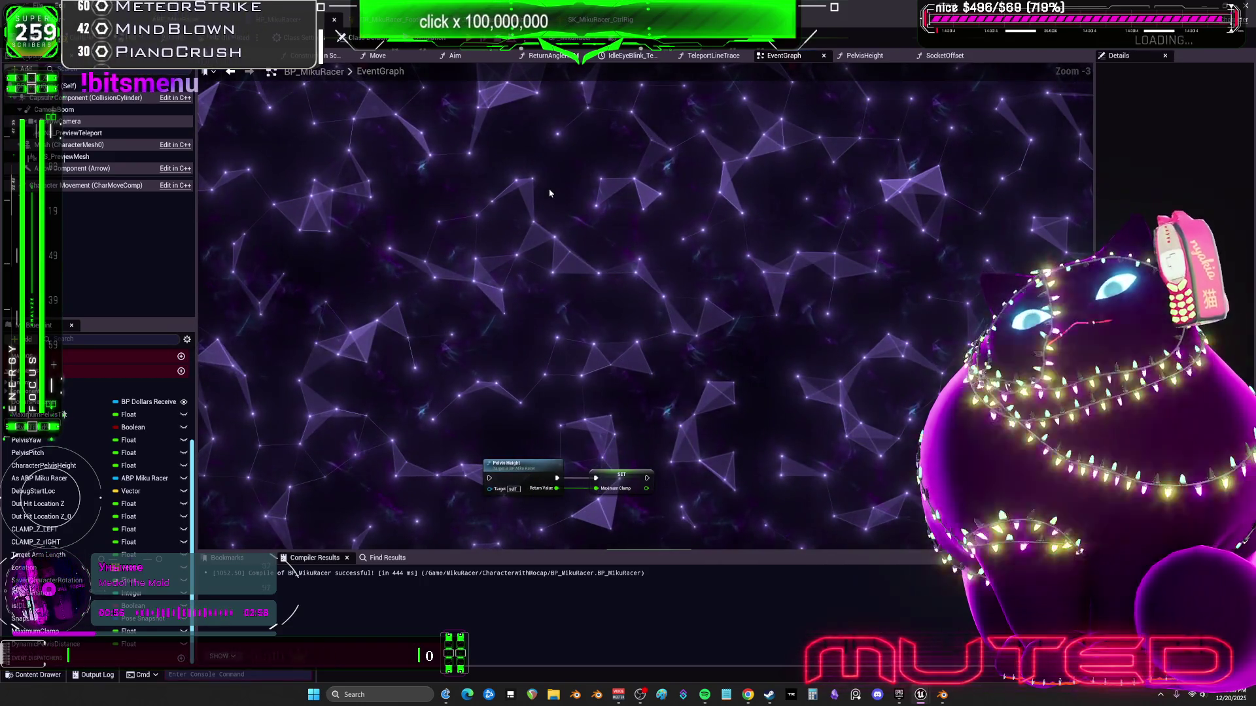
pyautogui.press('c')
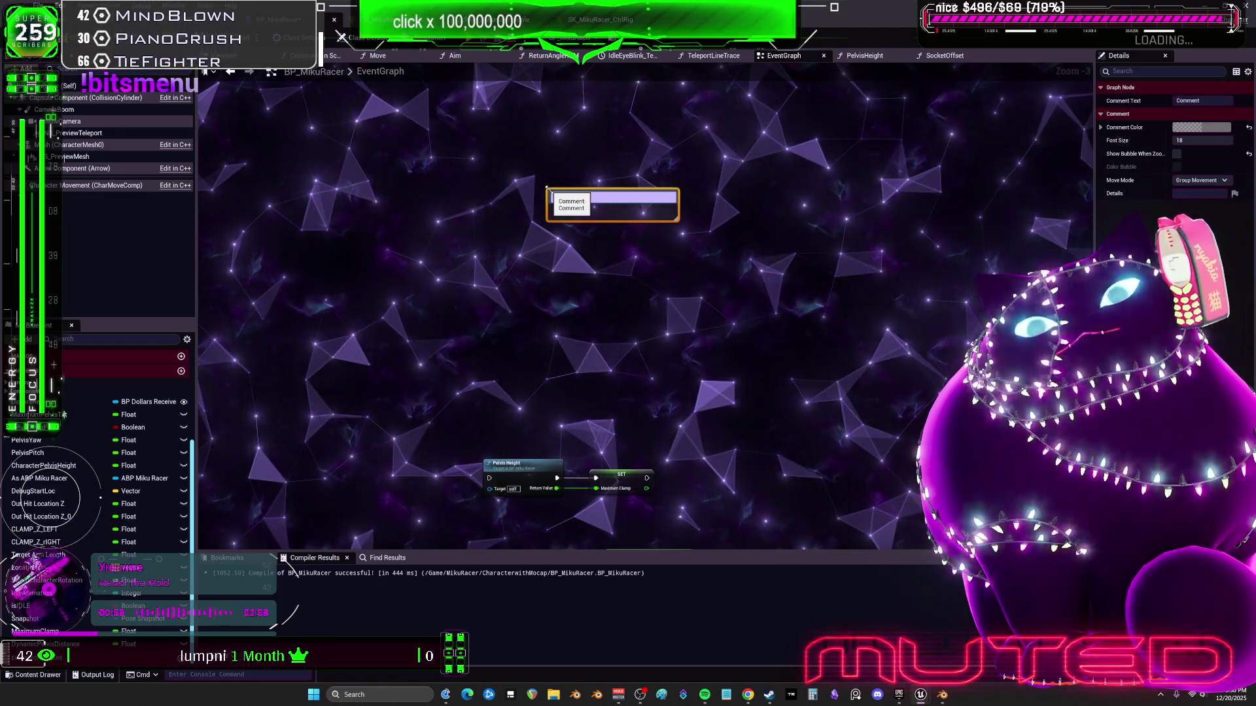
pyautogui.write('x pelvis height')
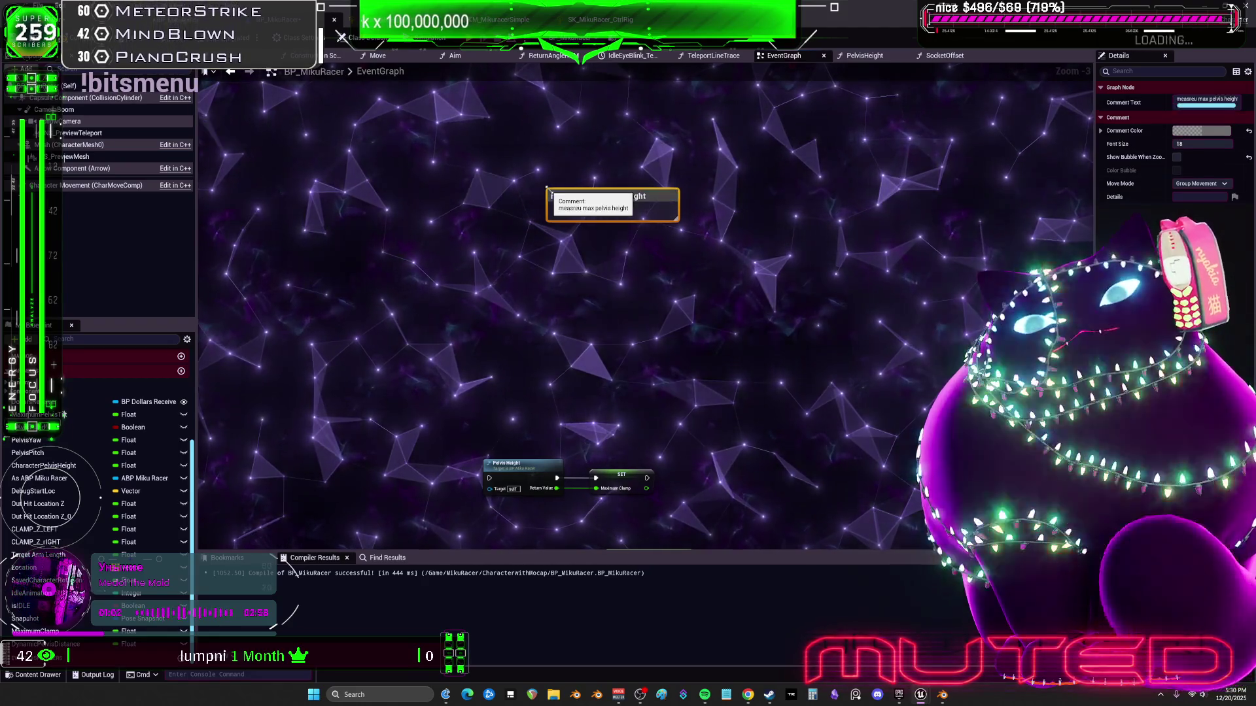
pyautogui.press('Return')
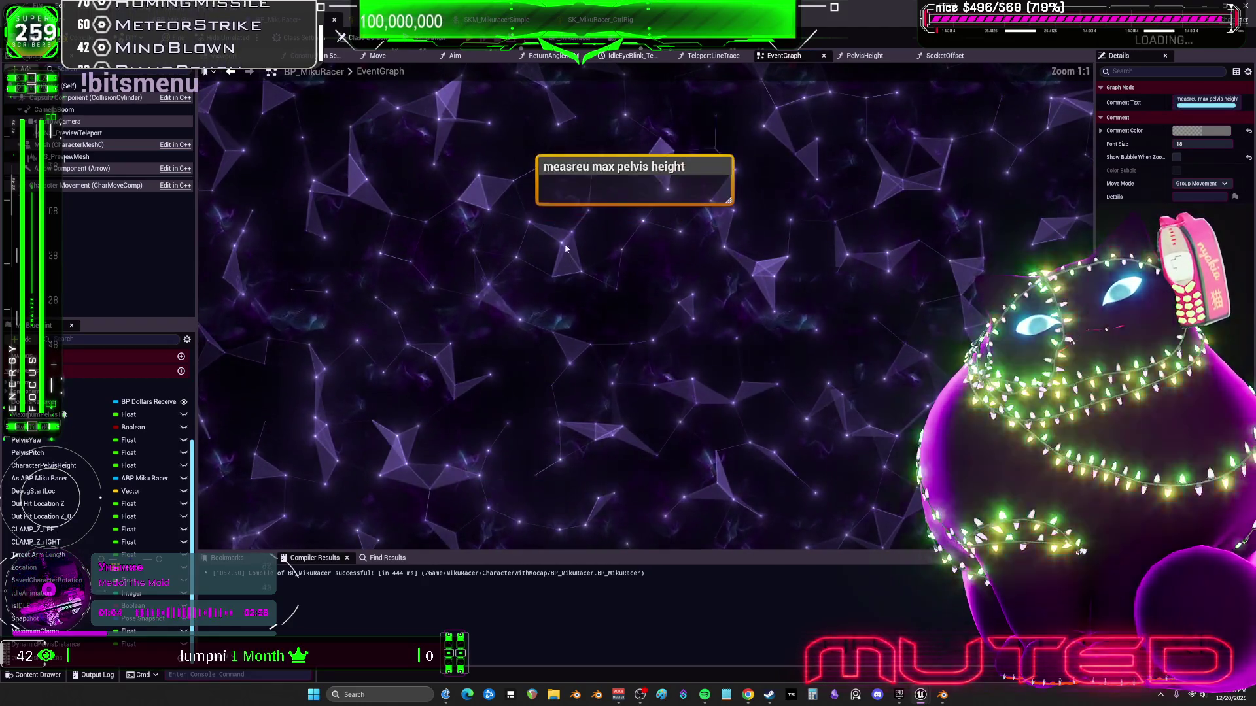
pyautogui.click(559, 266)
pyautogui.doubleClick(575, 270)
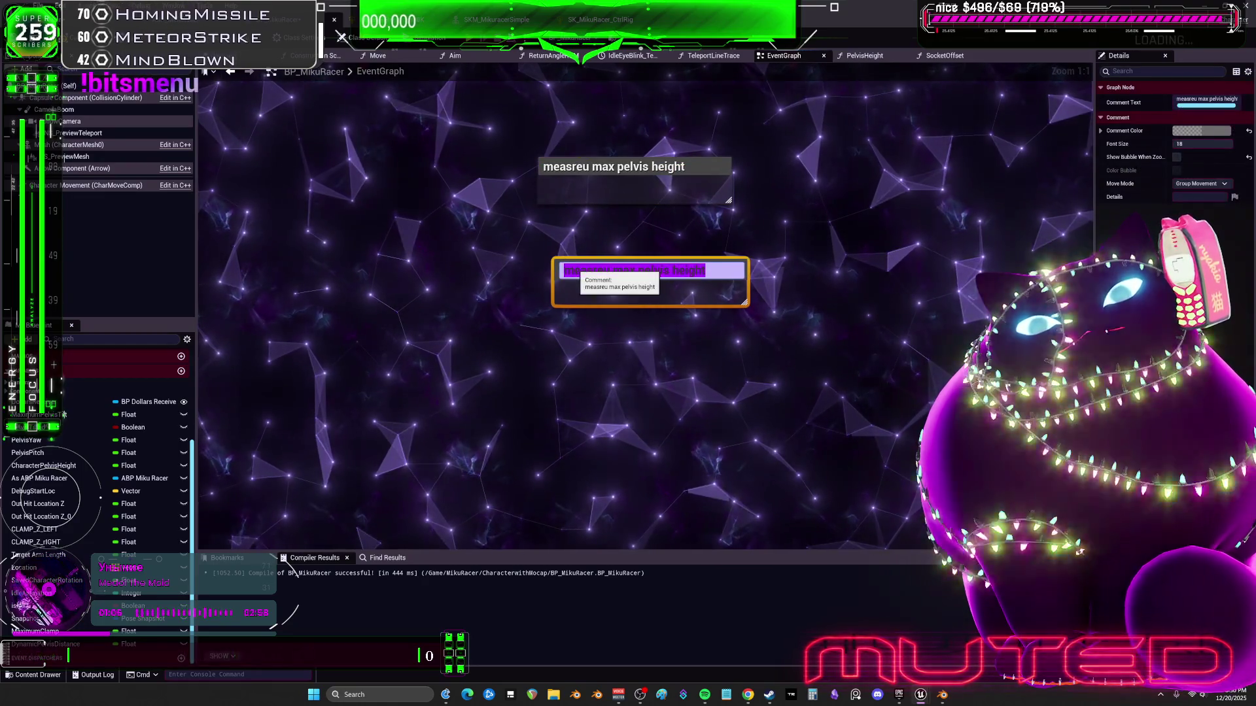
pyautogui.write('get current')
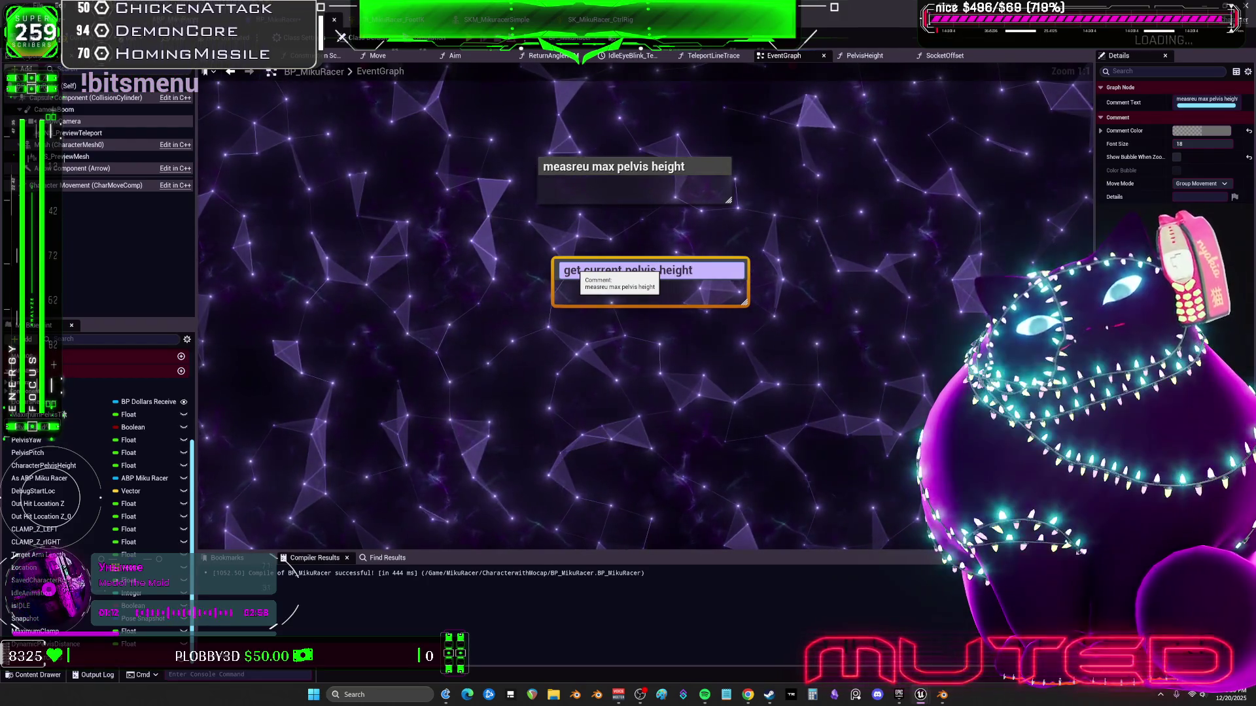
pyautogui.click(647, 380)
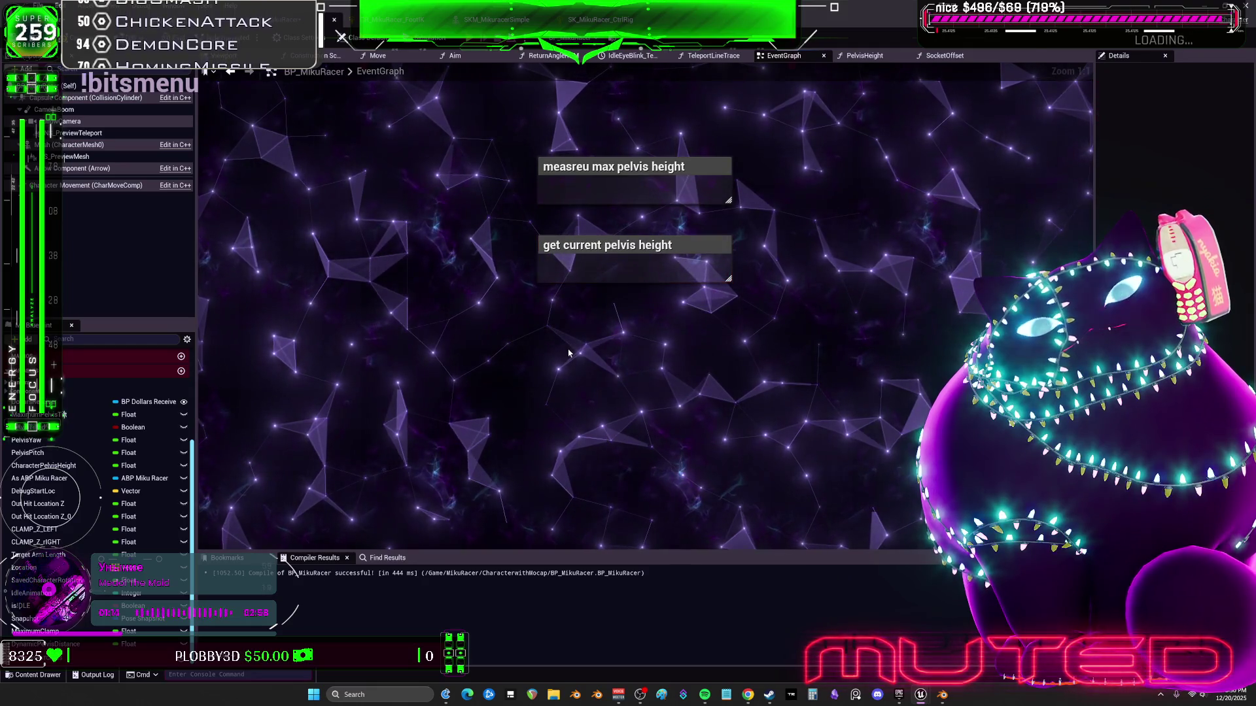
# Title the third comment 'dynamic weighted float for distance into max clamp' and move it under the others
pyautogui.write('dynamic')
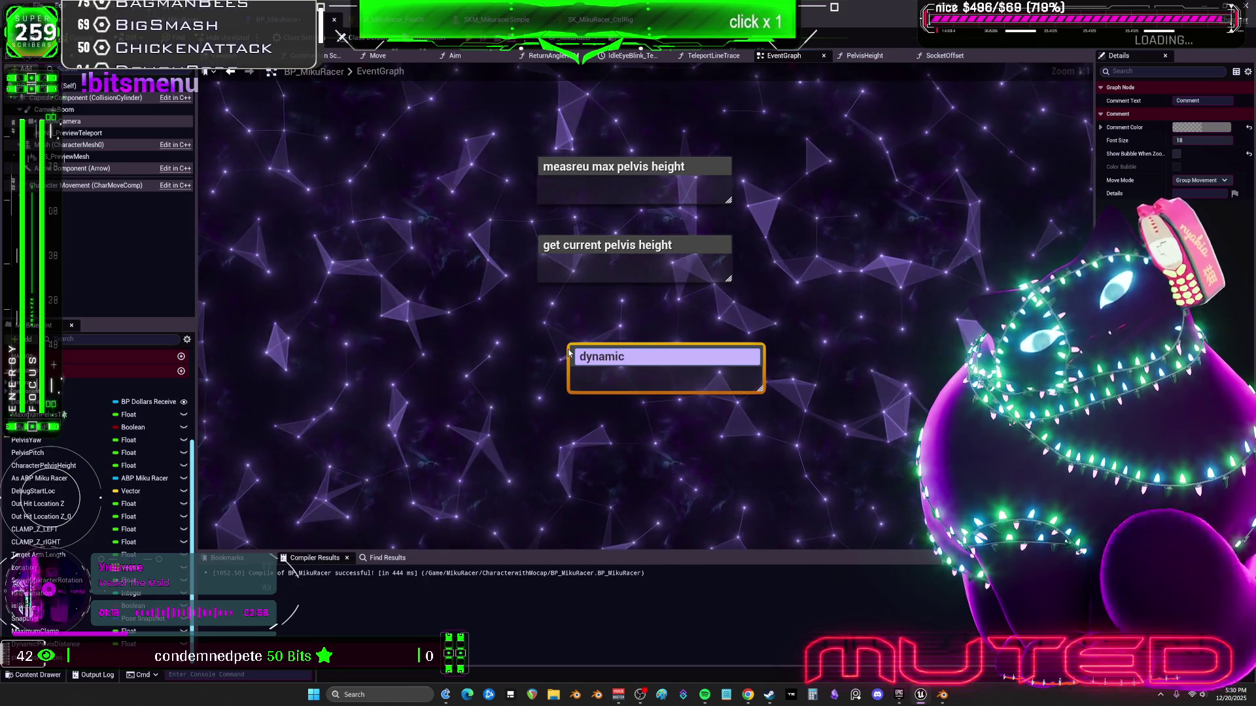
pyautogui.write(' weighted float')
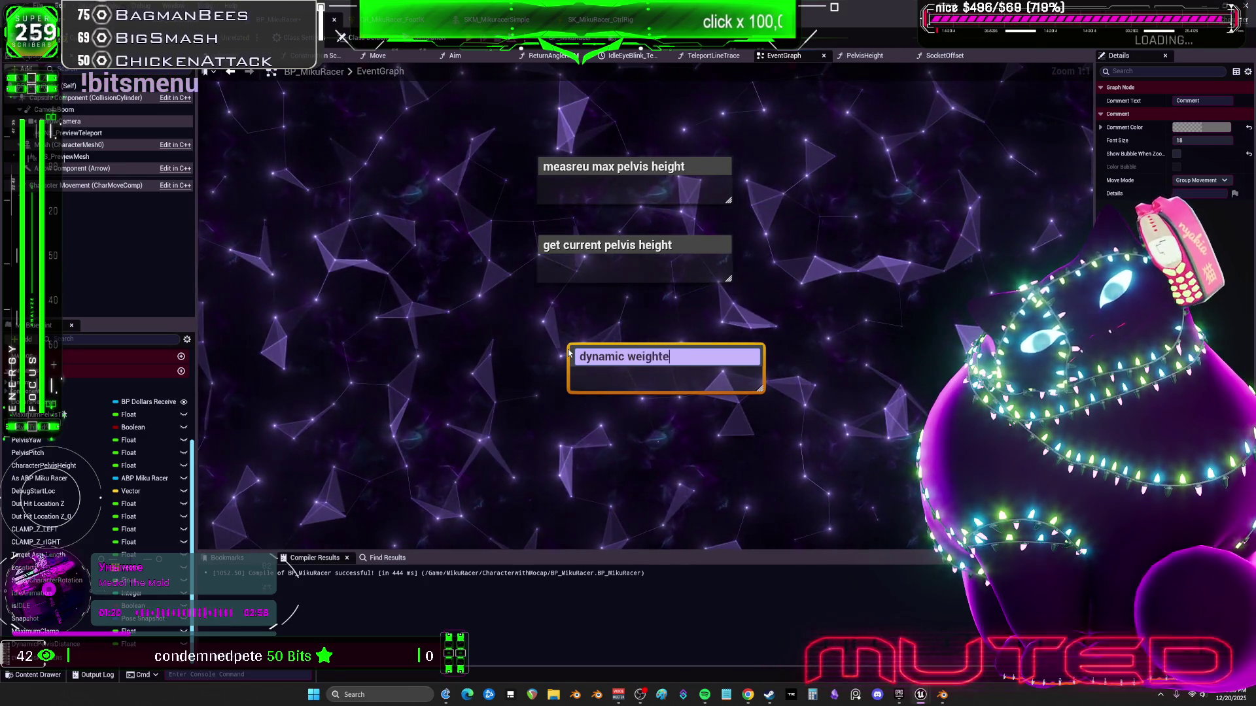
pyautogui.write(' for ')
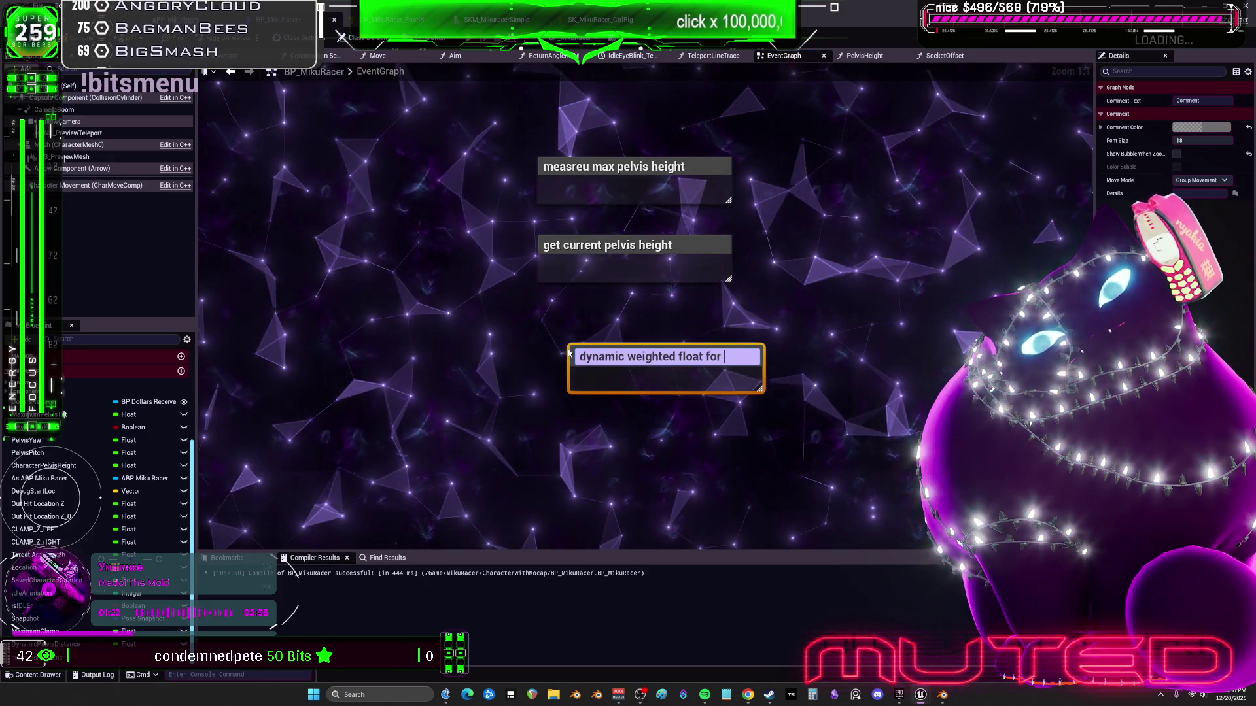
pyautogui.write('distance into c')
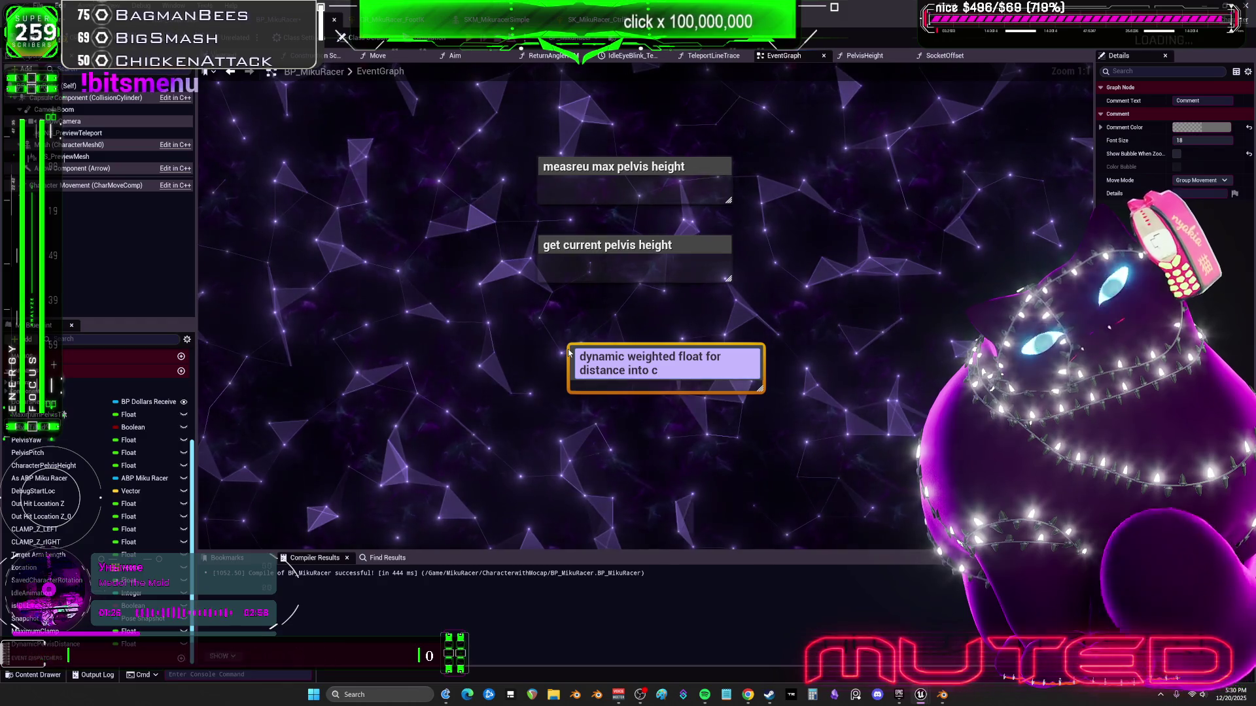
pyautogui.press('BackSpace')
pyautogui.write('max clamp')
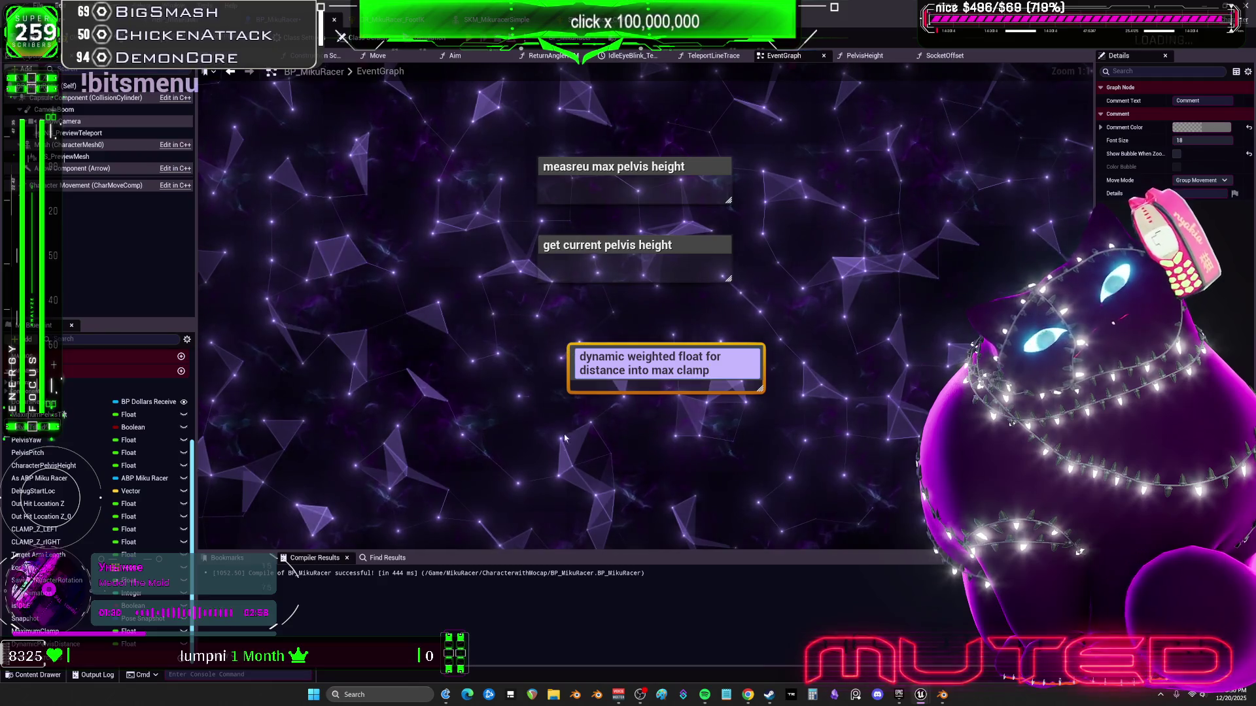
pyautogui.press('Return')
pyautogui.moveTo(600, 376); pyautogui.dragTo(575, 336)
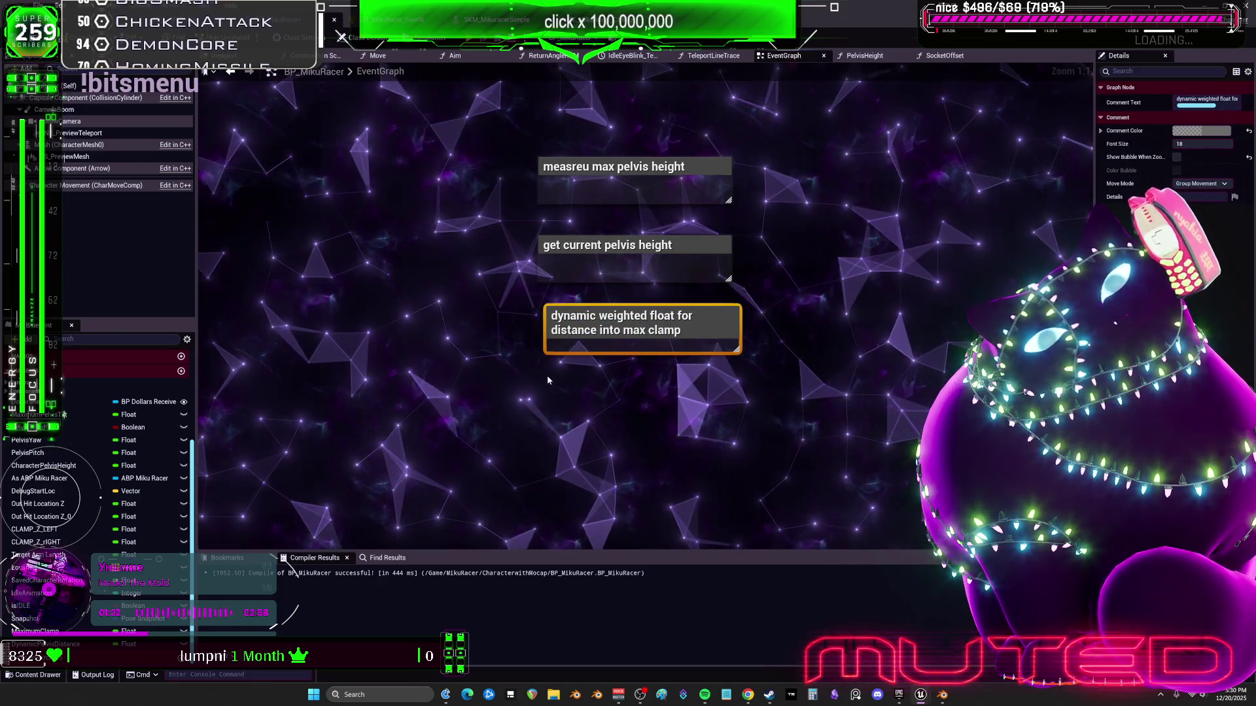
# Duplicate the comment and retitle the copy 'clamp no reached, add/subtract ntohing'
pyautogui.hotkey('ctrl', 'c')
pyautogui.hotkey('ctrl', 'v')
pyautogui.moveTo(606, 435); pyautogui.dragTo(605, 419)
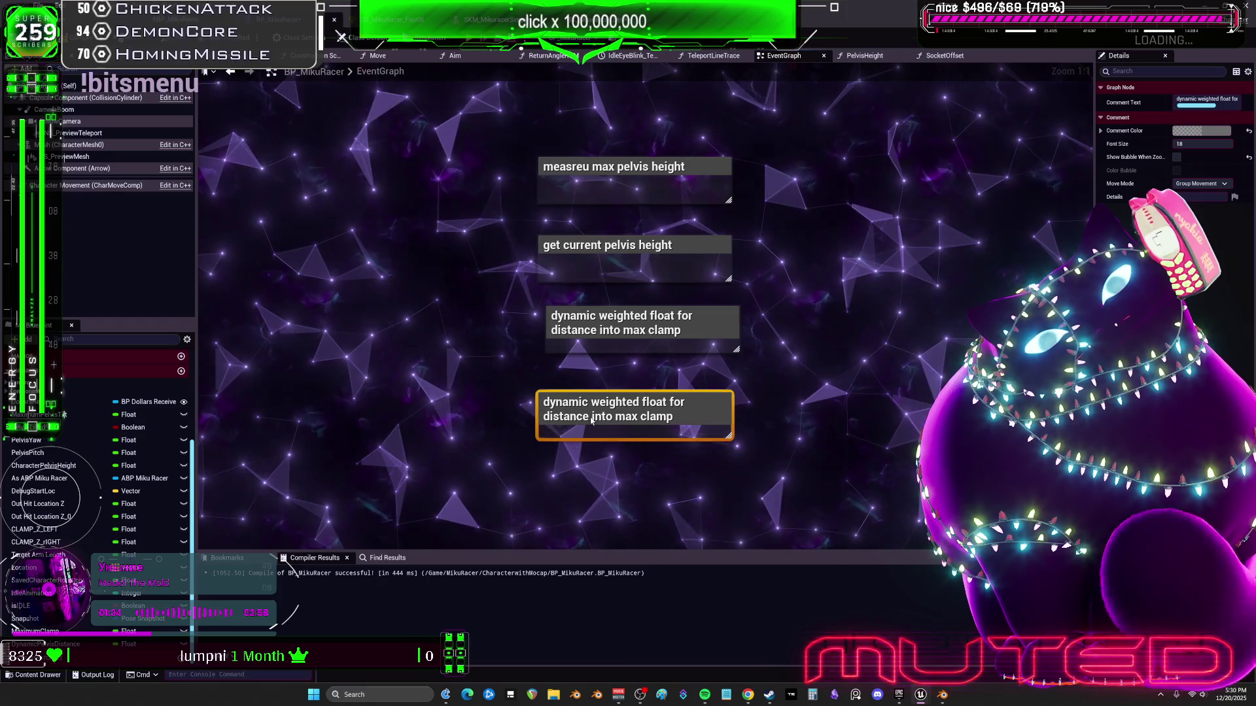
pyautogui.doubleClick(605, 419)
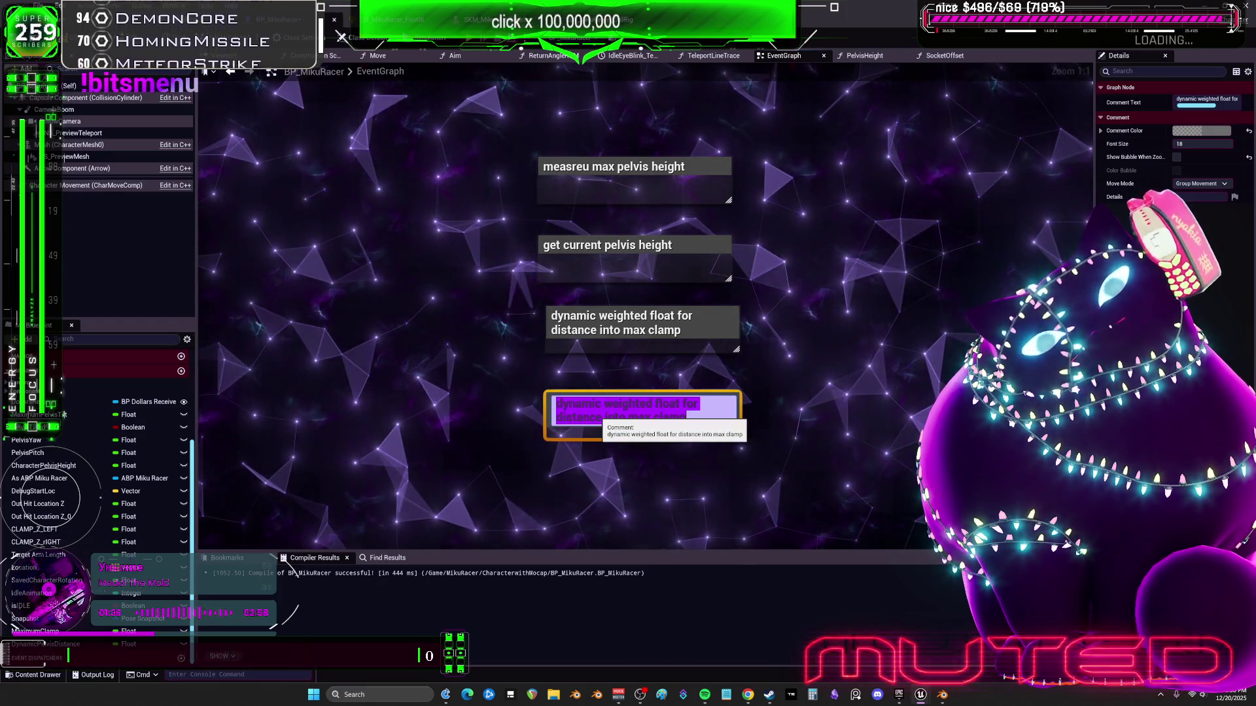
pyautogui.write('too')
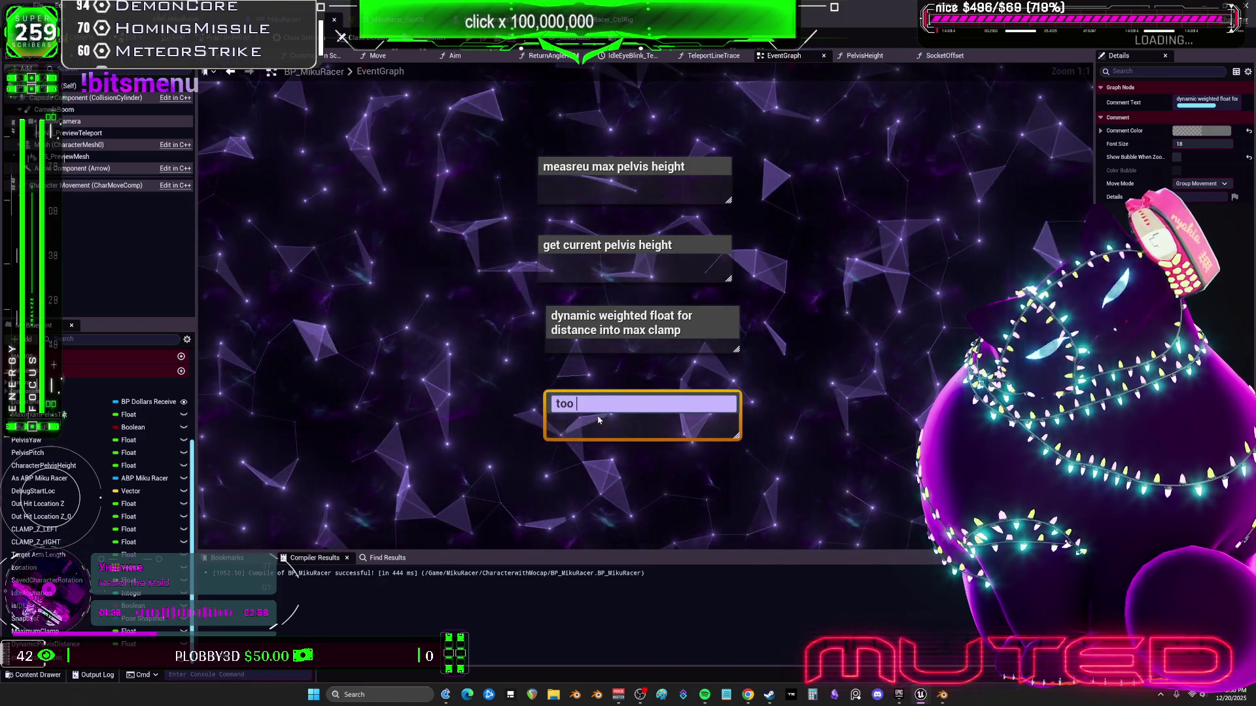
pyautogui.press('BackSpace')
pyautogui.press('BackSpace')
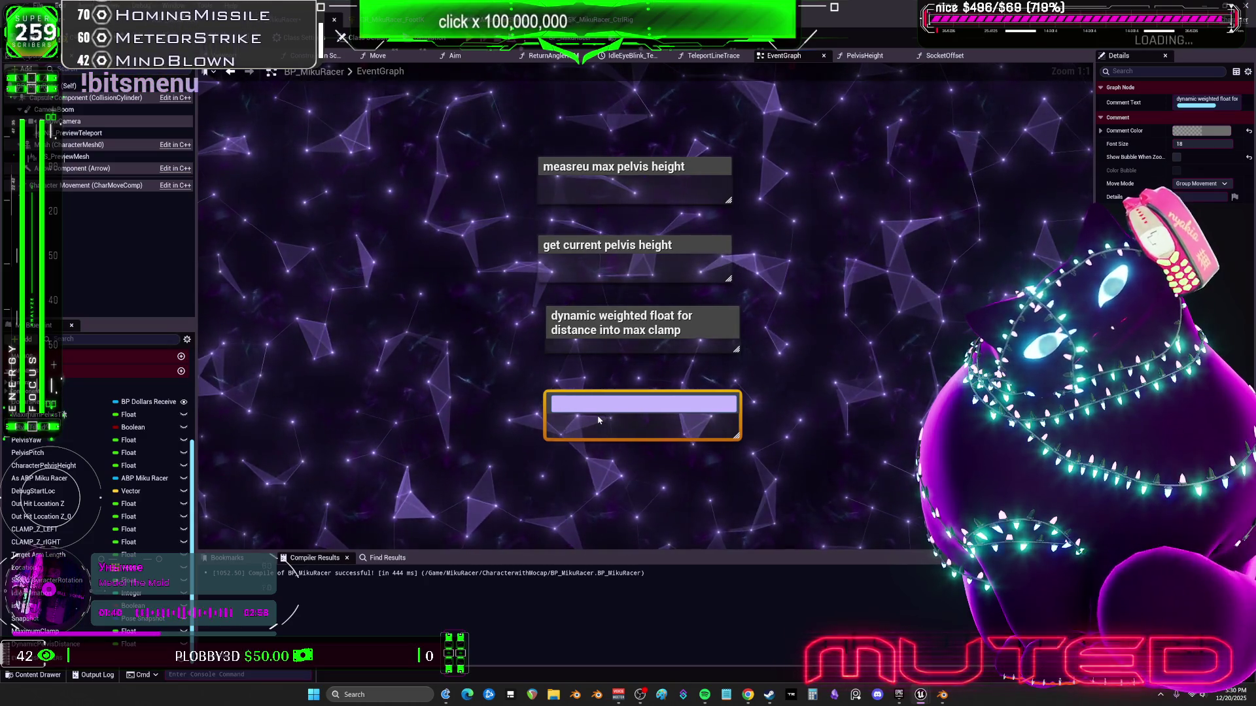
pyautogui.write('clamp no')
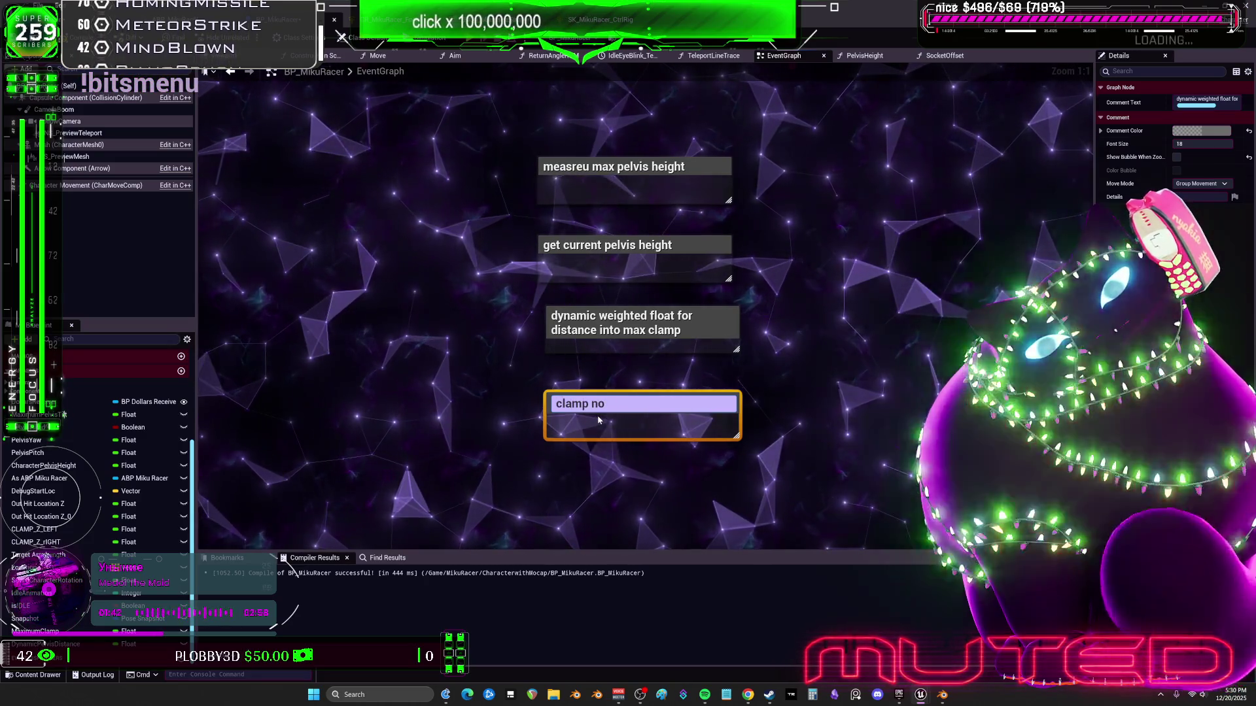
pyautogui.write(' reached,')
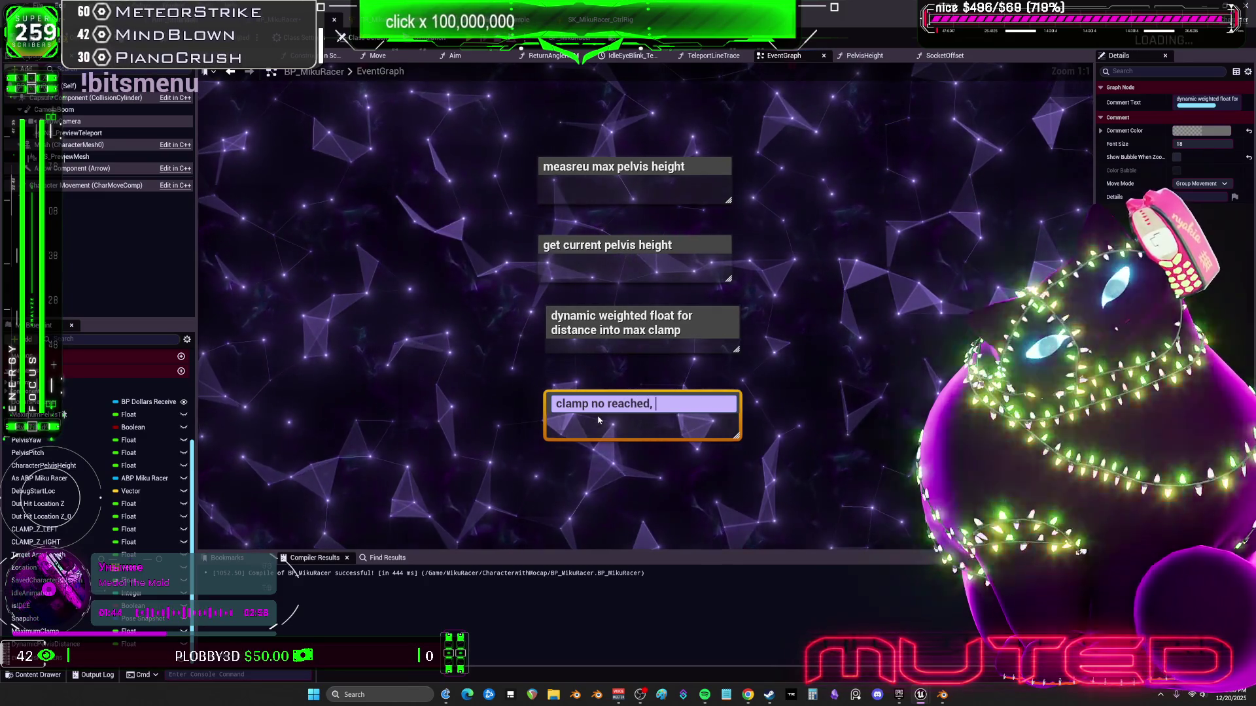
pyautogui.write(' add')
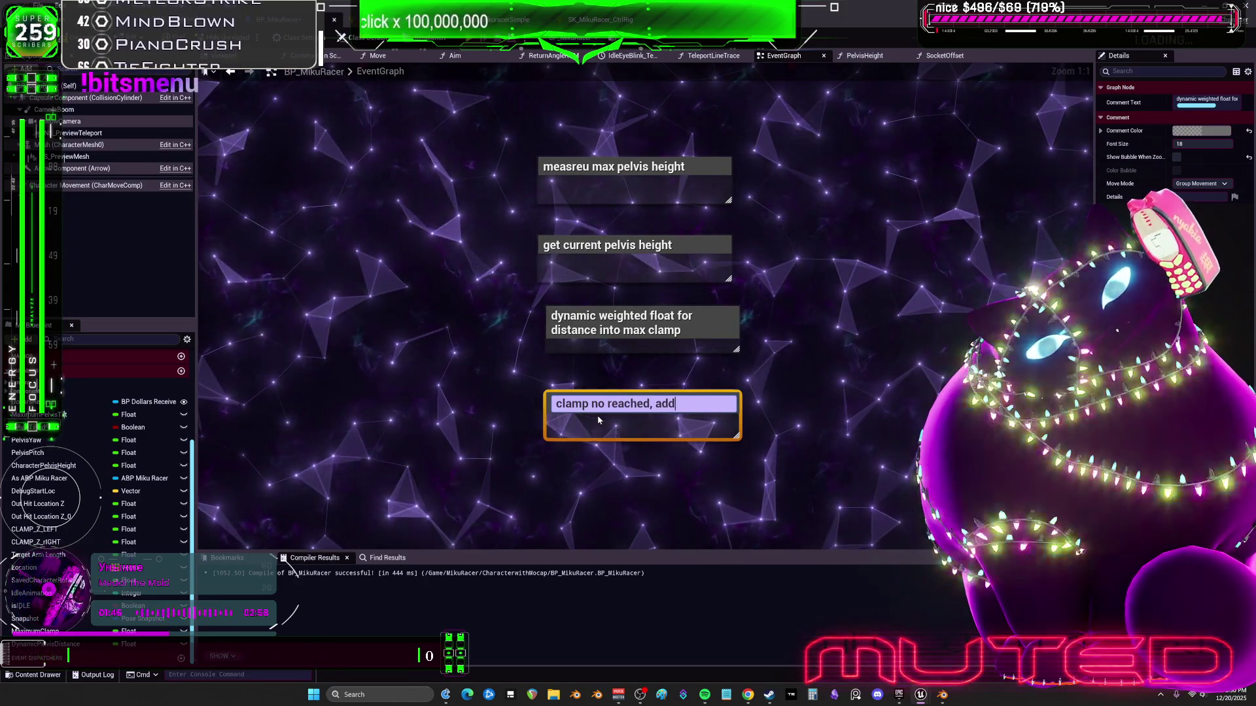
pyautogui.write('/subtract ntohing')
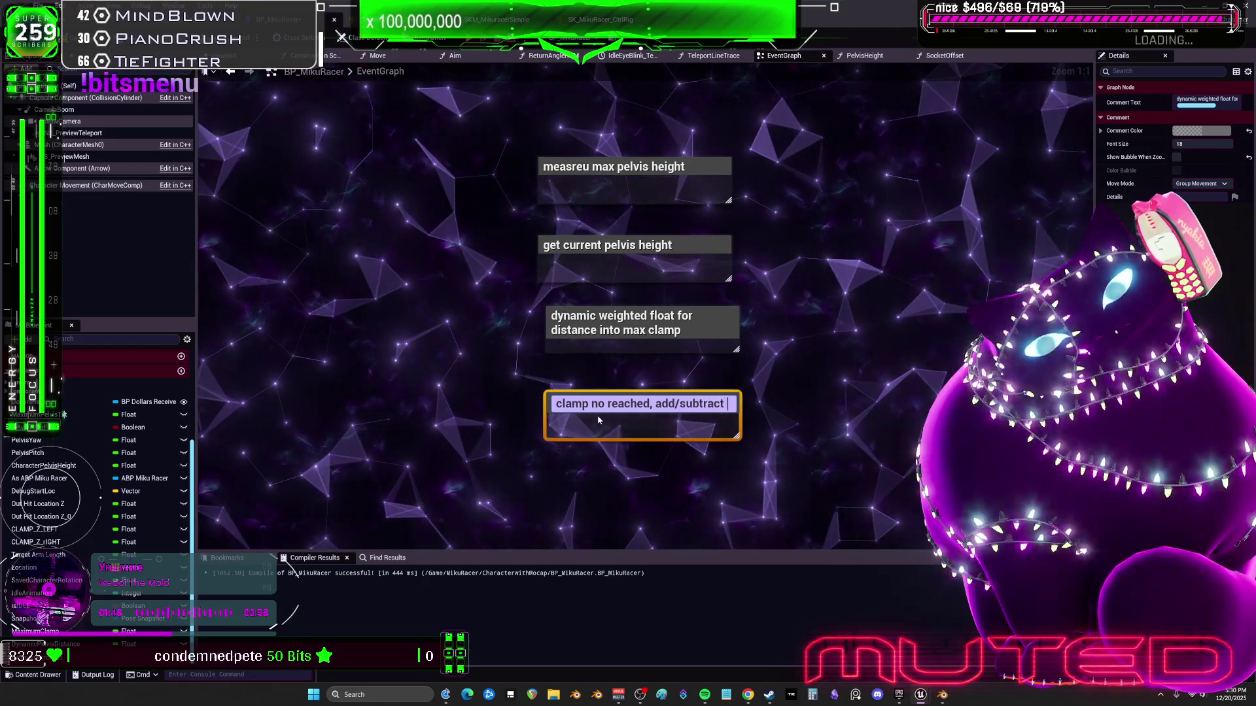
pyautogui.click(653, 520)
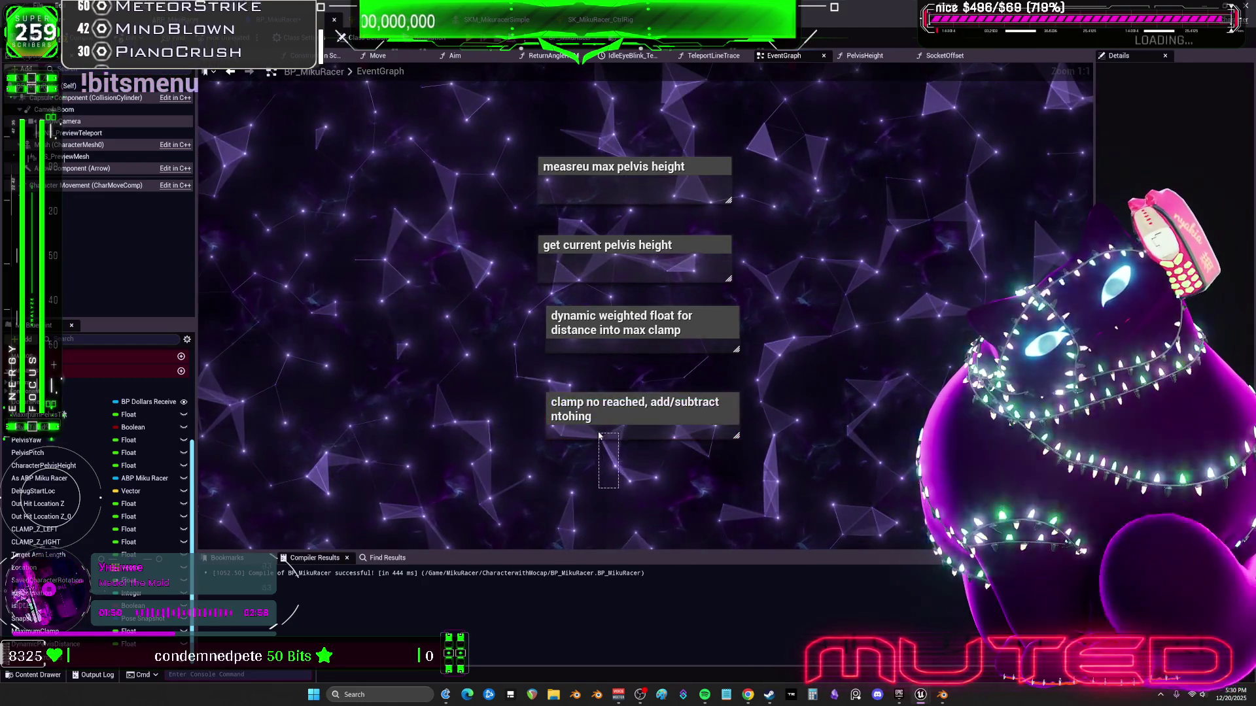
# Duplicate that comment and retitle the new copy 'clamp triggered, the float gets re evaluated'
pyautogui.click(615, 433)
pyautogui.hotkey('ctrl', 'c')
pyautogui.hotkey('ctrl', 'v')
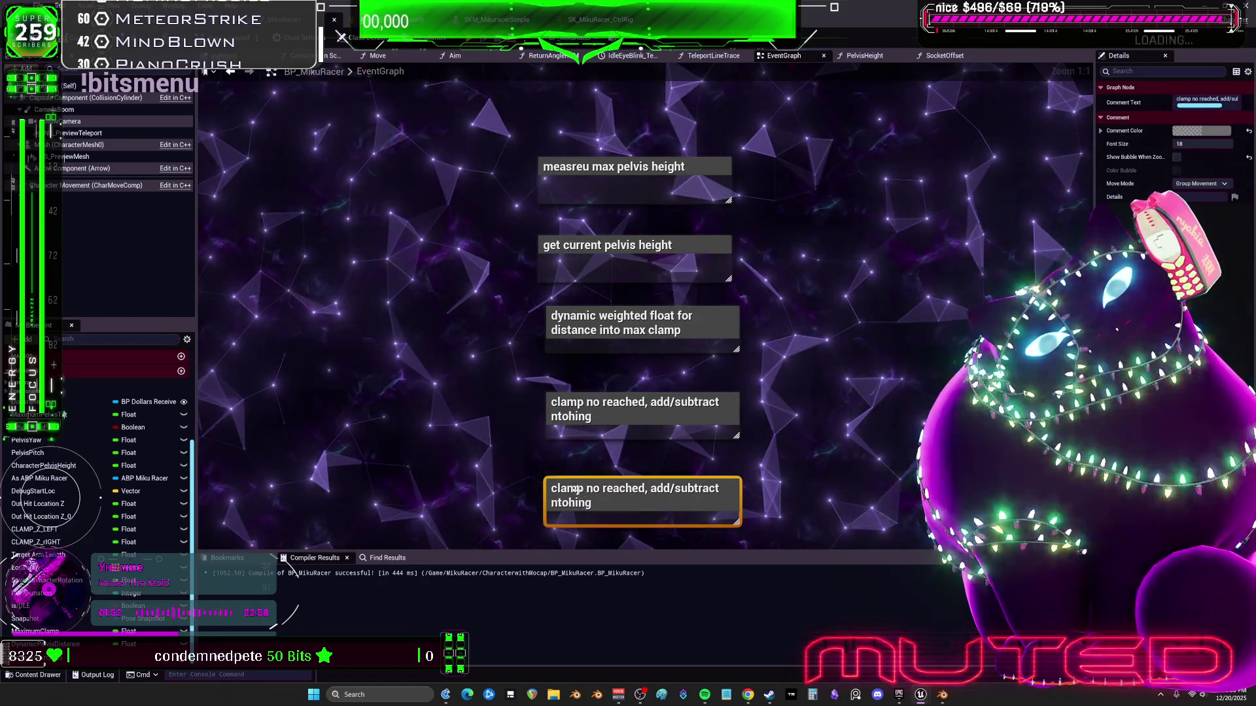
pyautogui.doubleClick(575, 488)
pyautogui.write('c')
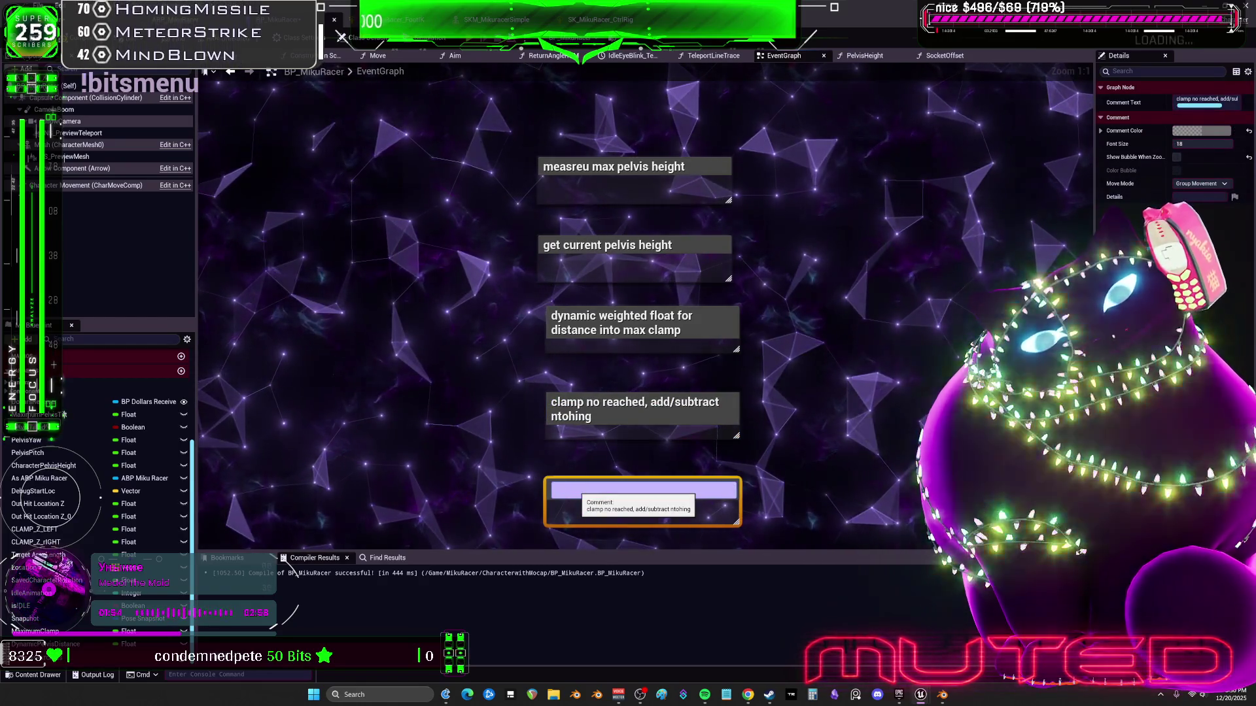
pyautogui.write('lamp ')
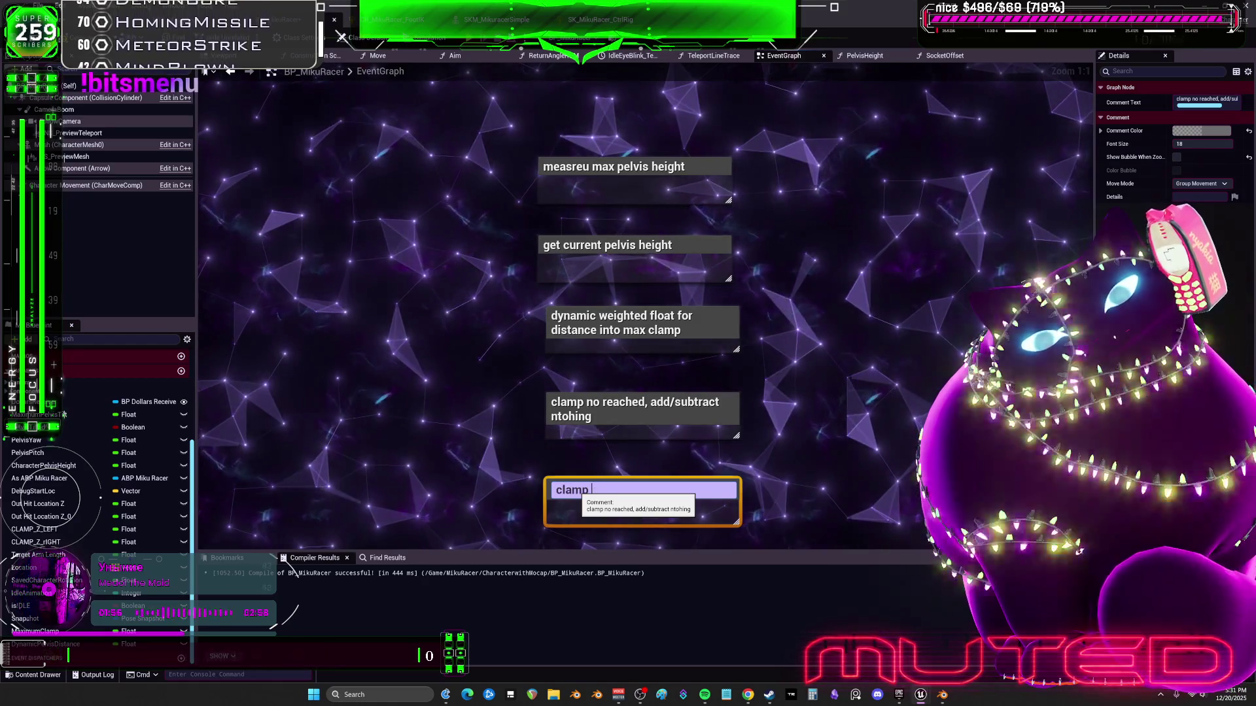
pyautogui.write('tr')
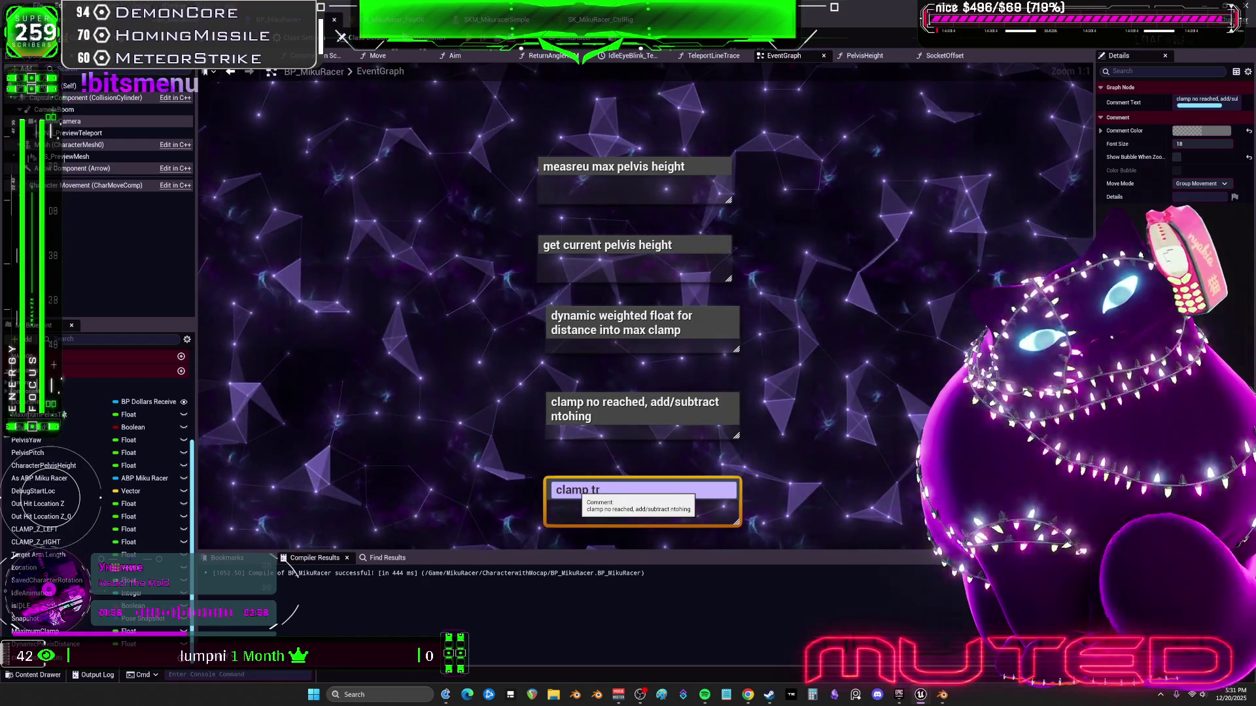
pyautogui.write('igger')
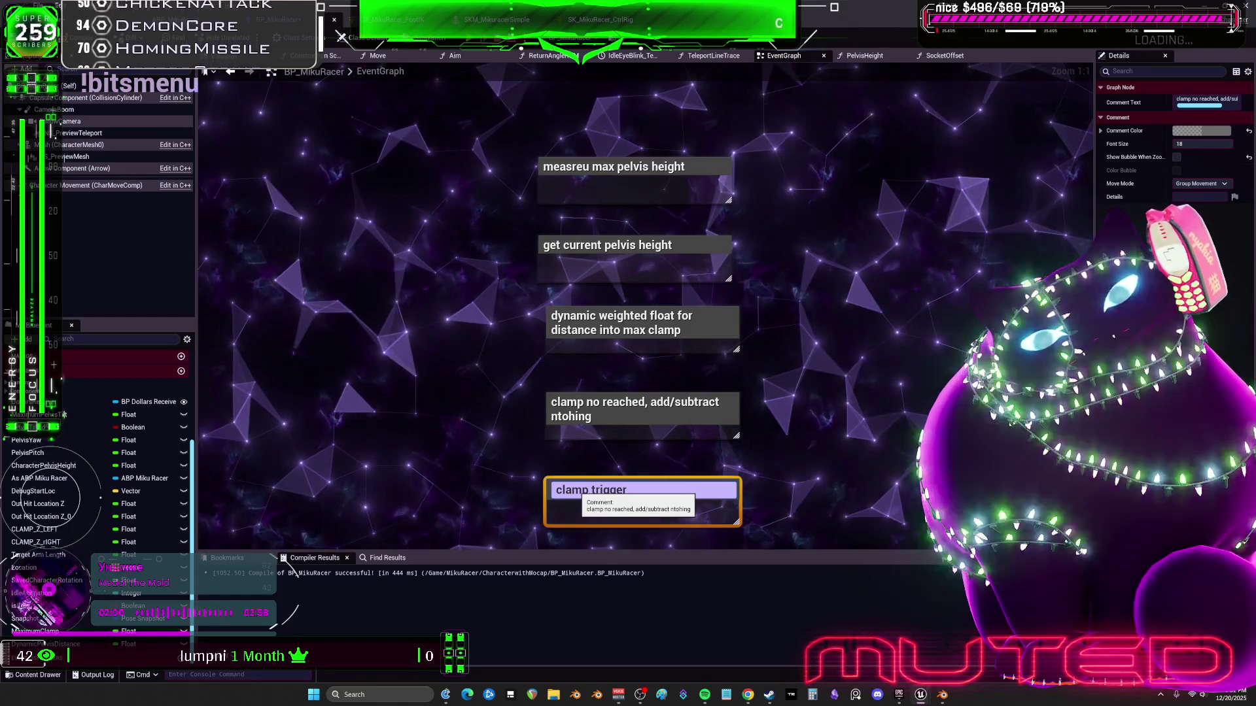
pyautogui.write('ed, the')
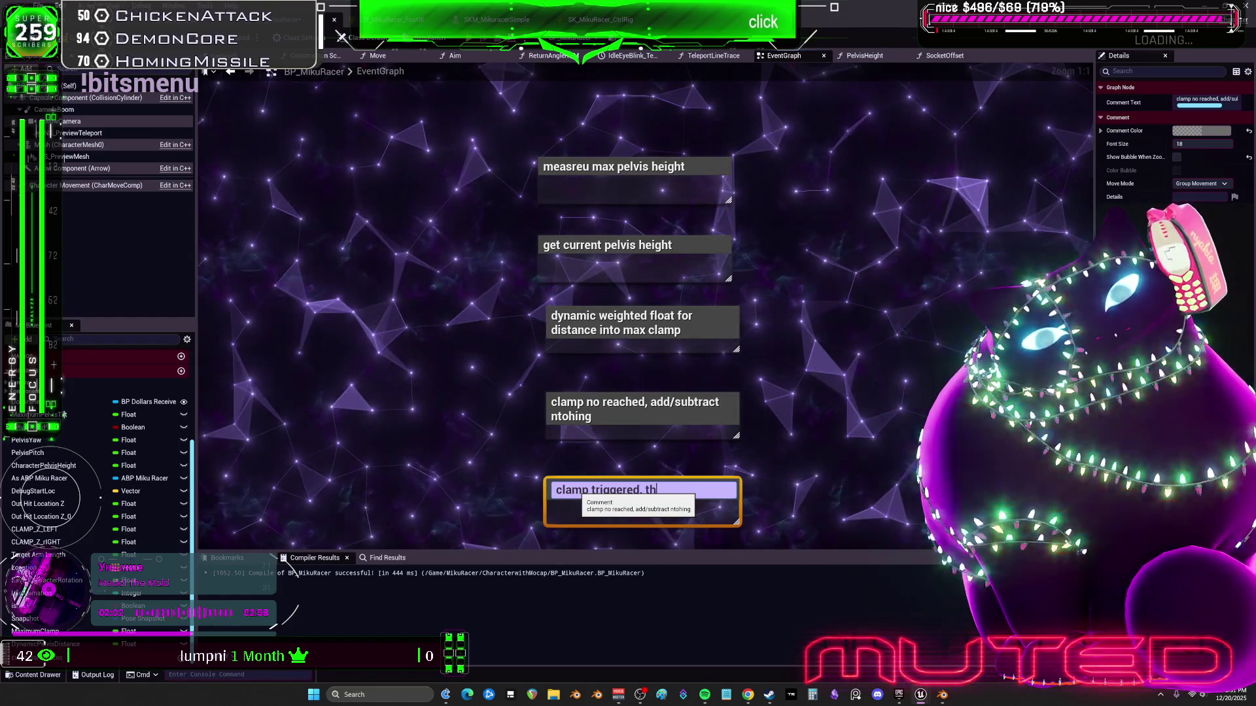
pyautogui.press('BackSpace')
pyautogui.press('BackSpace')
pyautogui.write('loat')
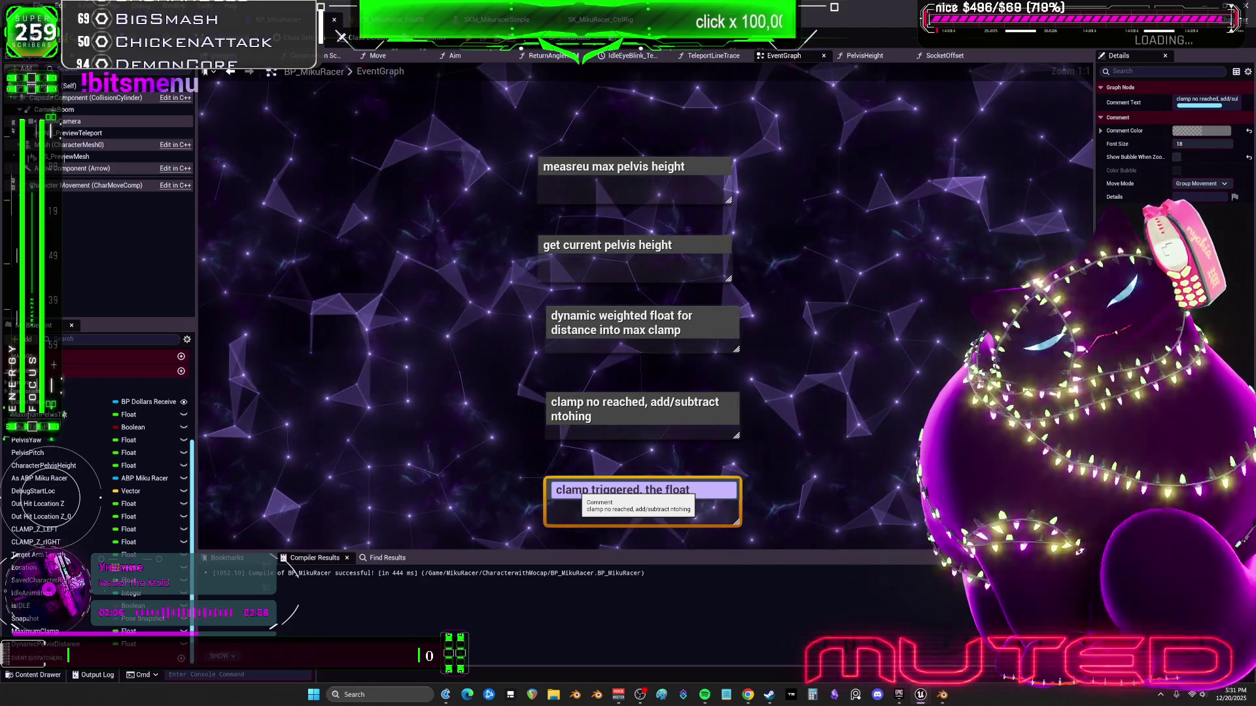
pyautogui.write(' gets')
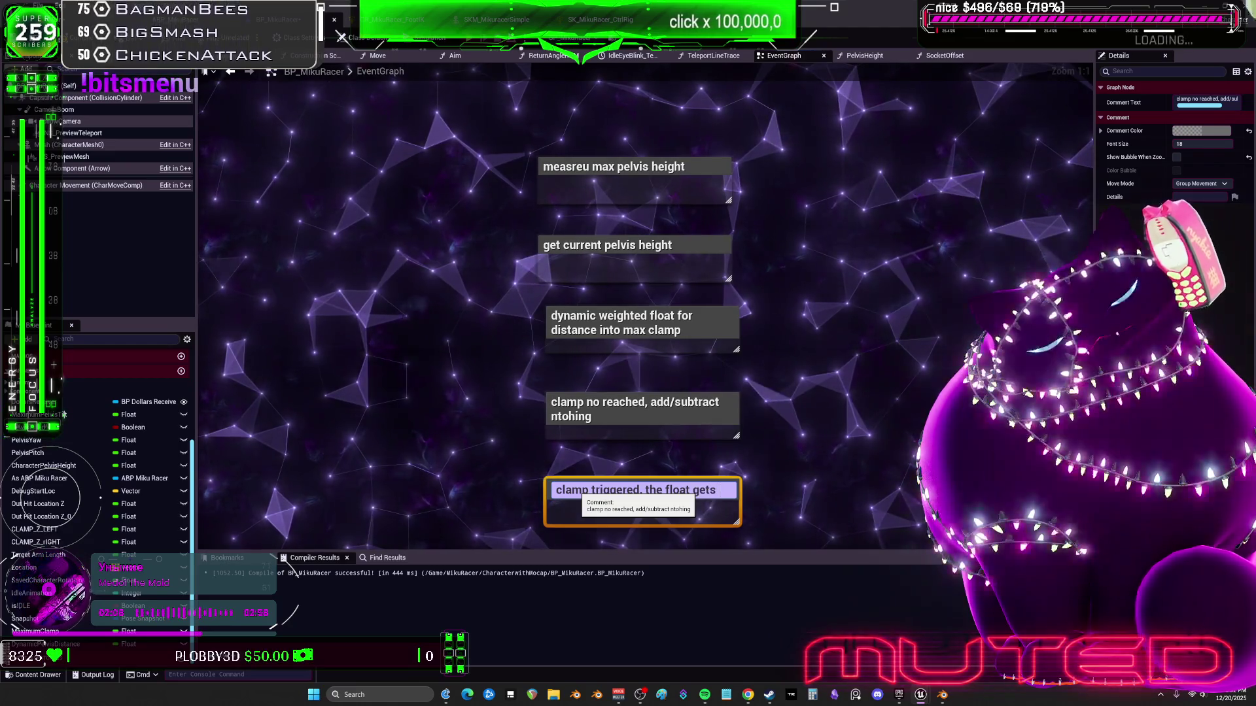
pyautogui.write('valu')
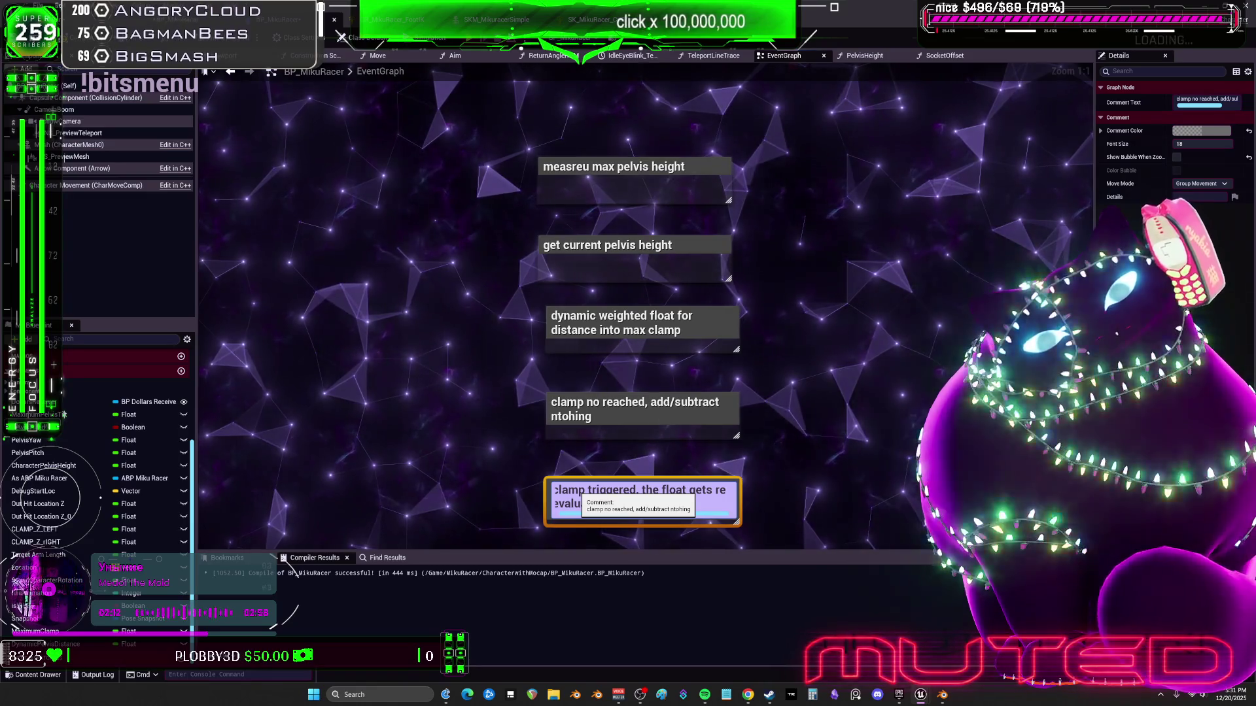
pyautogui.press('Return')
# Wrap the 'clamp triggered' comment in a new outer comment box, keeping the default 'Comment' title
pyautogui.moveTo(648, 506); pyautogui.dragTo(655, 497)
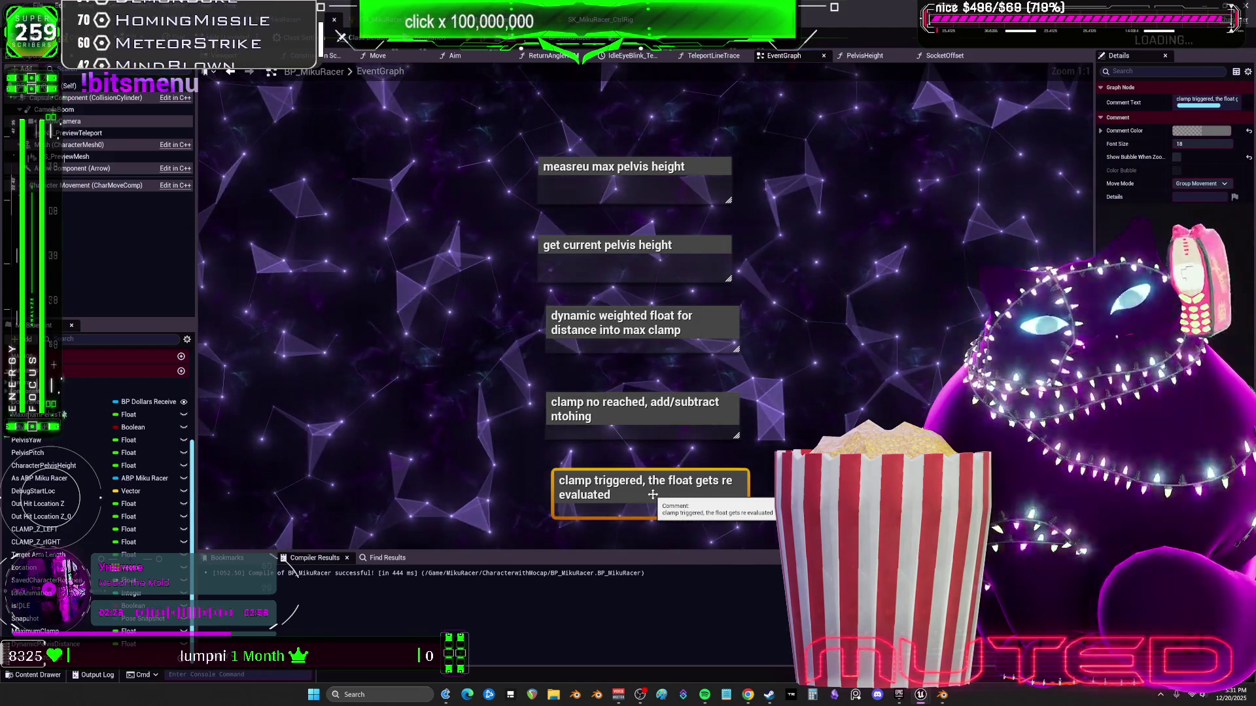
pyautogui.write('c')
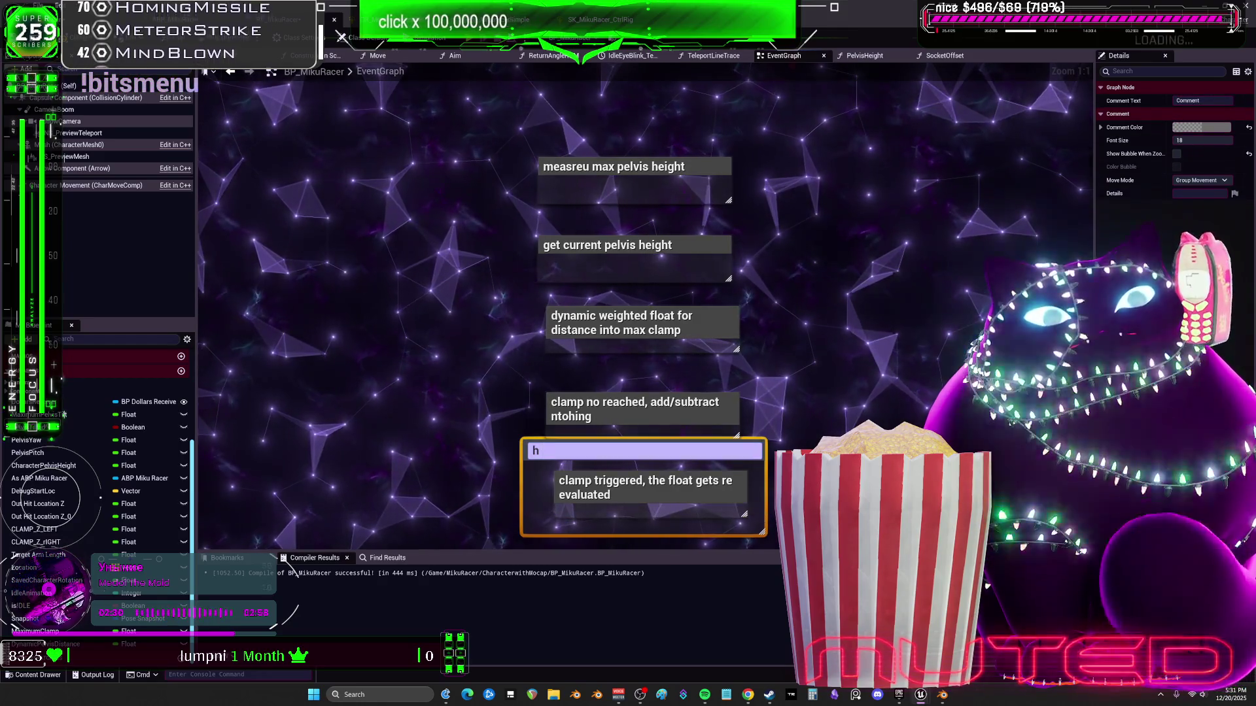
pyautogui.write('h')
pyautogui.press('Escape')
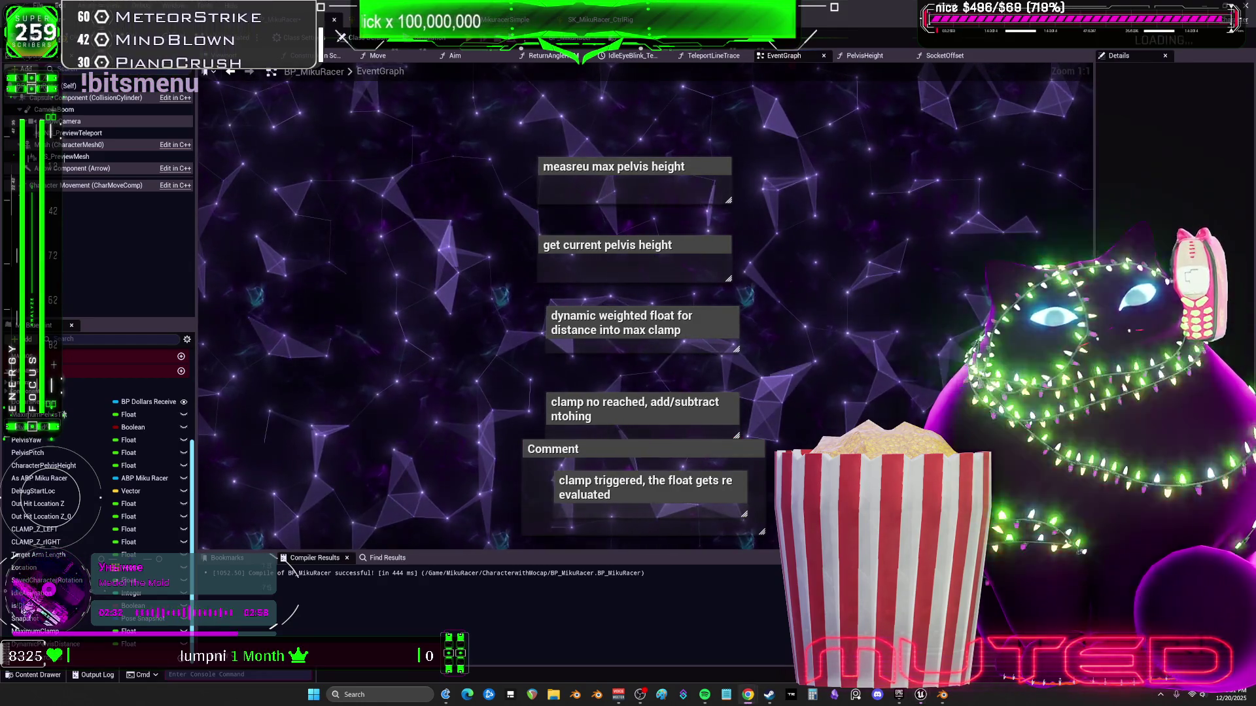
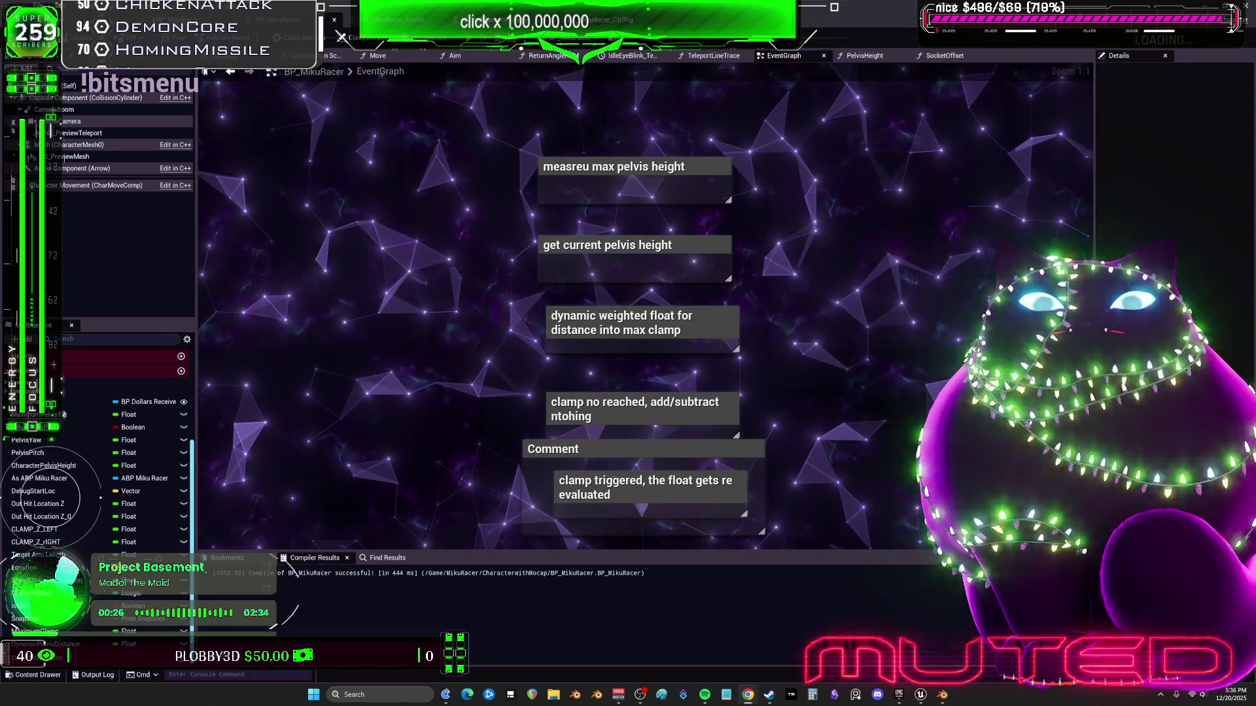
# Move the node cluster up and place the Pelvis Height and SET nodes under 'measreu max pelvis height'
pyautogui.scroll(-3, 783, 255)
pyautogui.scroll(-4, 783, 255)
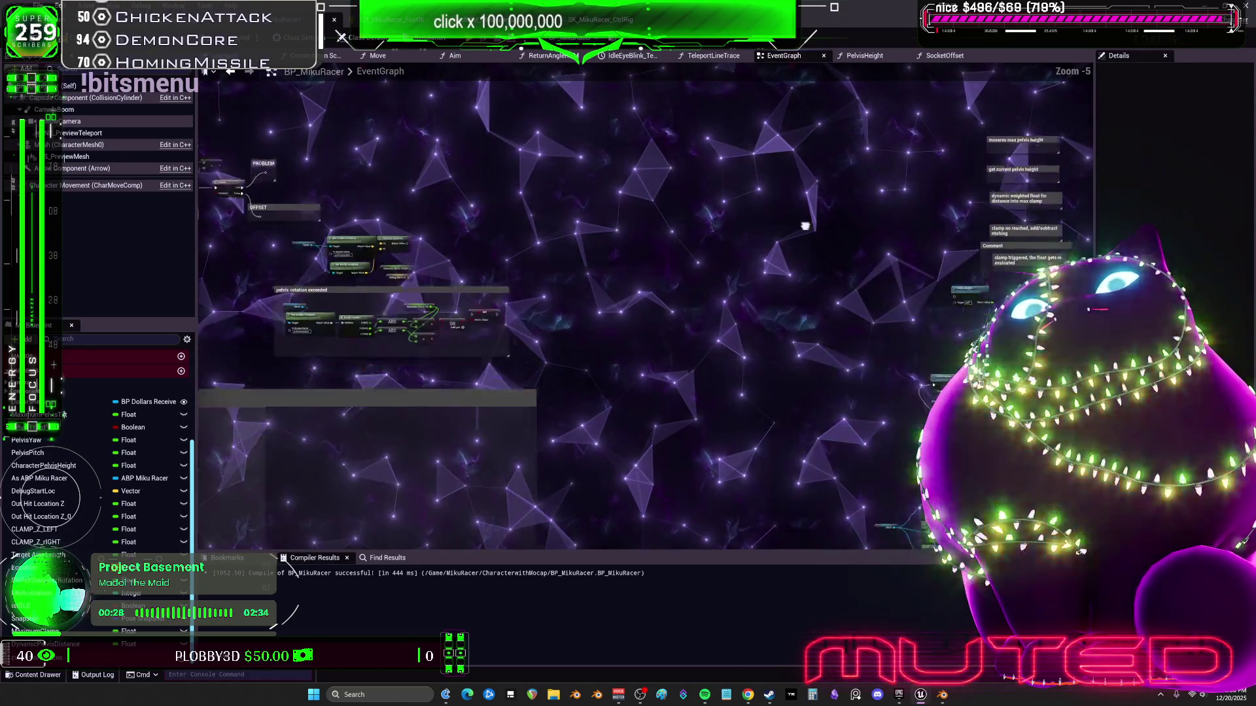
pyautogui.moveTo(631, 367); pyautogui.dragTo(327, 201)
pyautogui.moveTo(403, 316)
pyautogui.mouseDown()
pyautogui.moveTo(403, 280)
pyautogui.moveTo(755, 218)
pyautogui.mouseUp()
pyautogui.scroll(8, 755, 217)
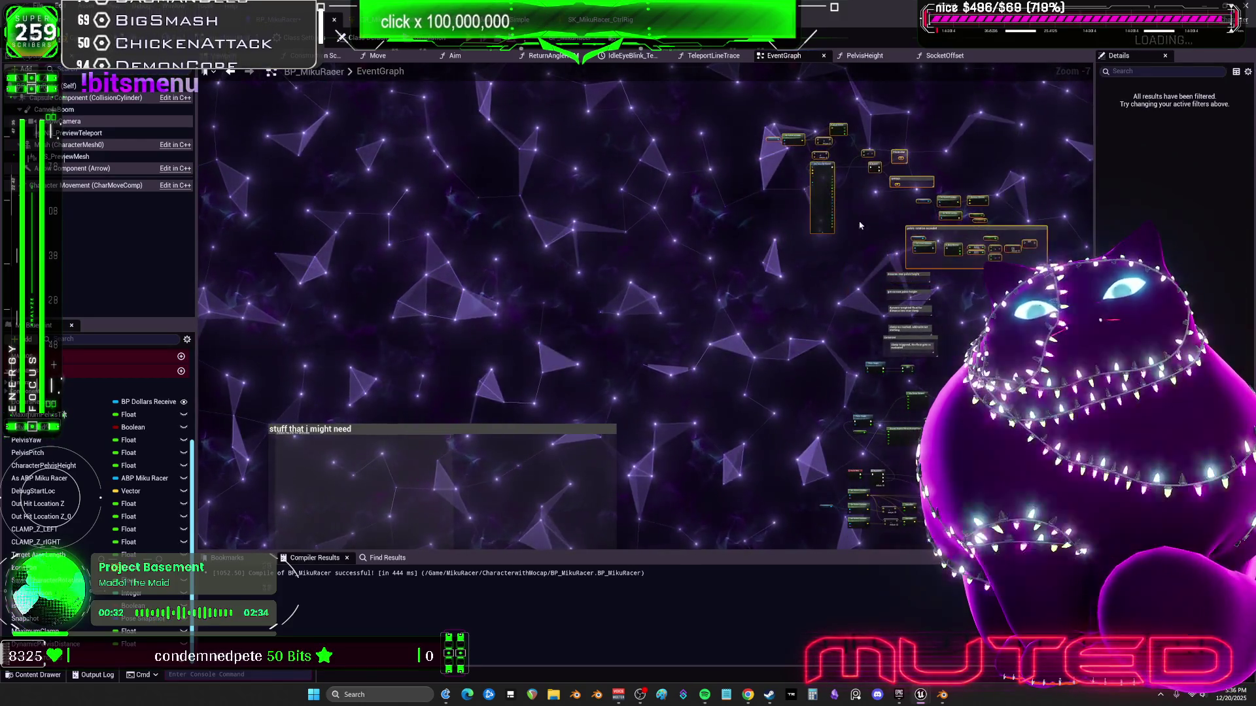
pyautogui.click(387, 276)
pyautogui.moveTo(845, 395)
pyautogui.mouseDown()
pyautogui.moveTo(722, 51)
pyautogui.moveTo(530, 340)
pyautogui.moveTo(693, 405)
pyautogui.mouseUp()
pyautogui.moveTo(762, 435)
pyautogui.mouseDown()
pyautogui.moveTo(510, 233)
pyautogui.moveTo(515, 335)
pyautogui.moveTo(381, 308)
pyautogui.mouseUp()
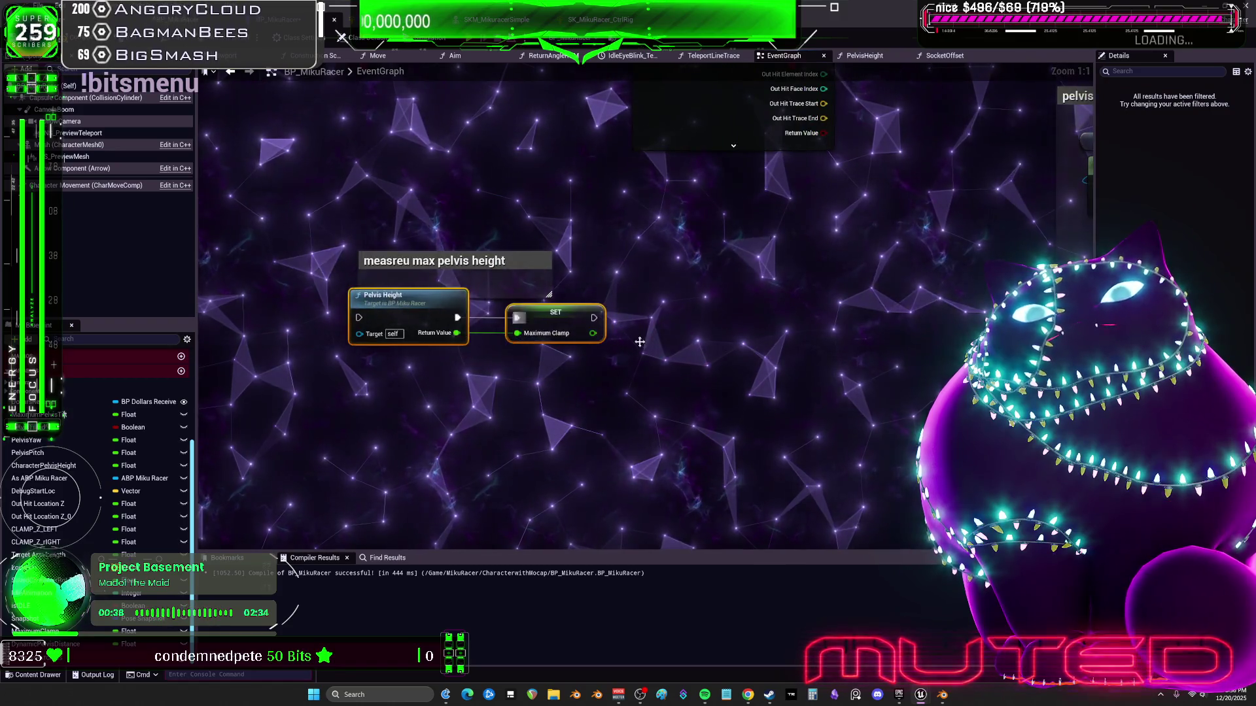
# Position the 'get current pelvis height' comment below SET with the second Pelvis Height node beneath it
pyautogui.moveTo(1083, 426); pyautogui.dragTo(870, 347)
pyautogui.moveTo(770, 308); pyautogui.dragTo(283, 281)
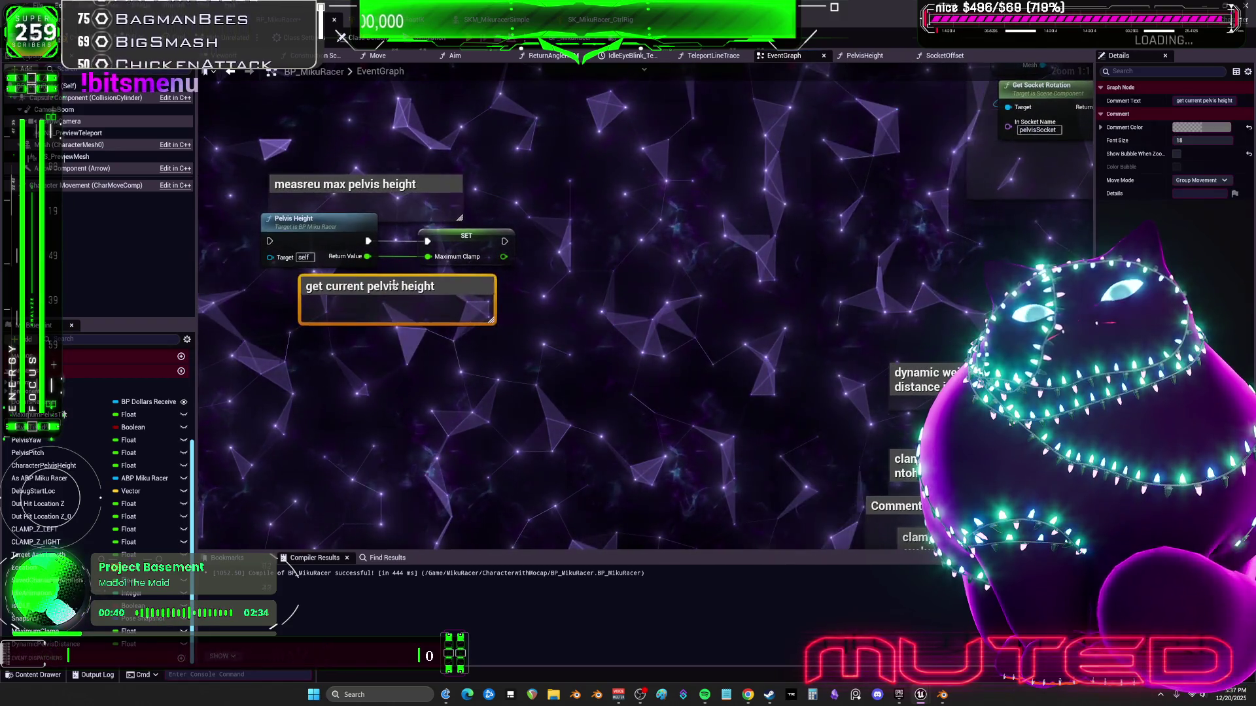
pyautogui.moveTo(752, 654)
pyautogui.mouseDown()
pyautogui.moveTo(698, 279)
pyautogui.moveTo(537, 340)
pyautogui.moveTo(552, 295)
pyautogui.moveTo(536, 144)
pyautogui.moveTo(687, 326)
pyautogui.moveTo(707, 296)
pyautogui.moveTo(611, 274)
pyautogui.mouseUp()
pyautogui.scroll(-1, 706, 297)
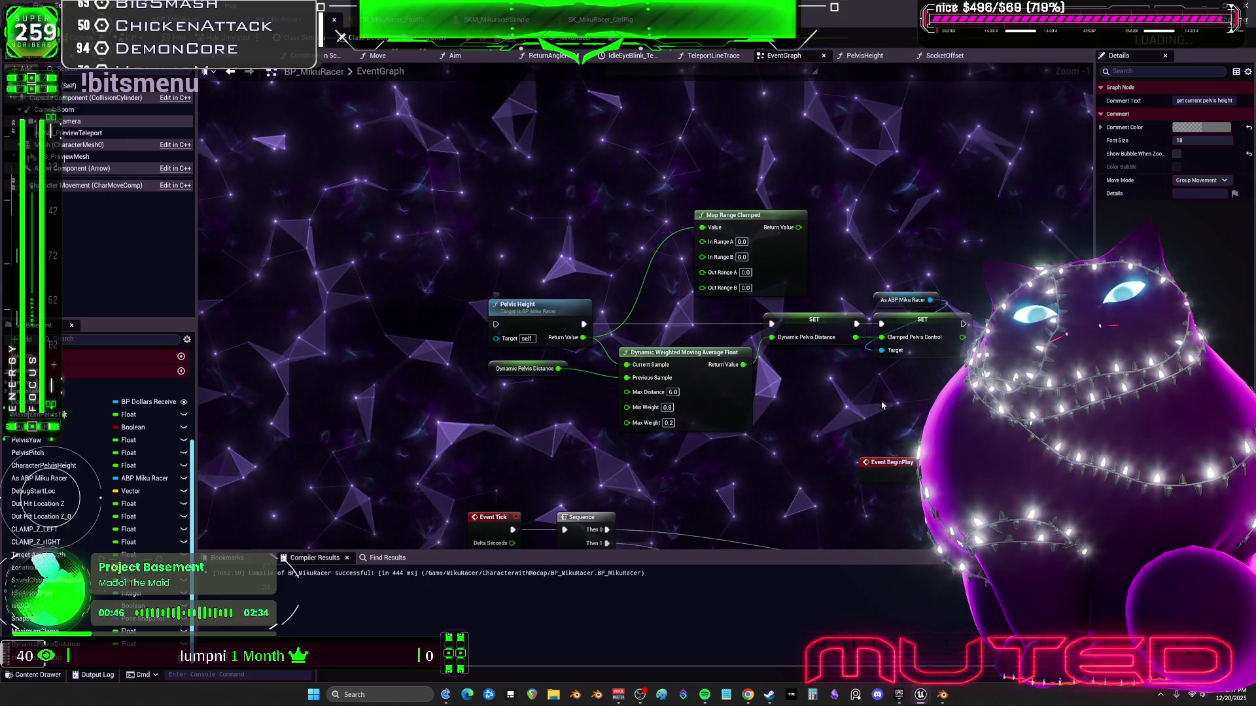
pyautogui.moveTo(421, 195)
pyautogui.mouseDown()
pyautogui.moveTo(676, 354)
pyautogui.moveTo(456, 195)
pyautogui.moveTo(718, 298)
pyautogui.moveTo(669, 270)
pyautogui.mouseUp()
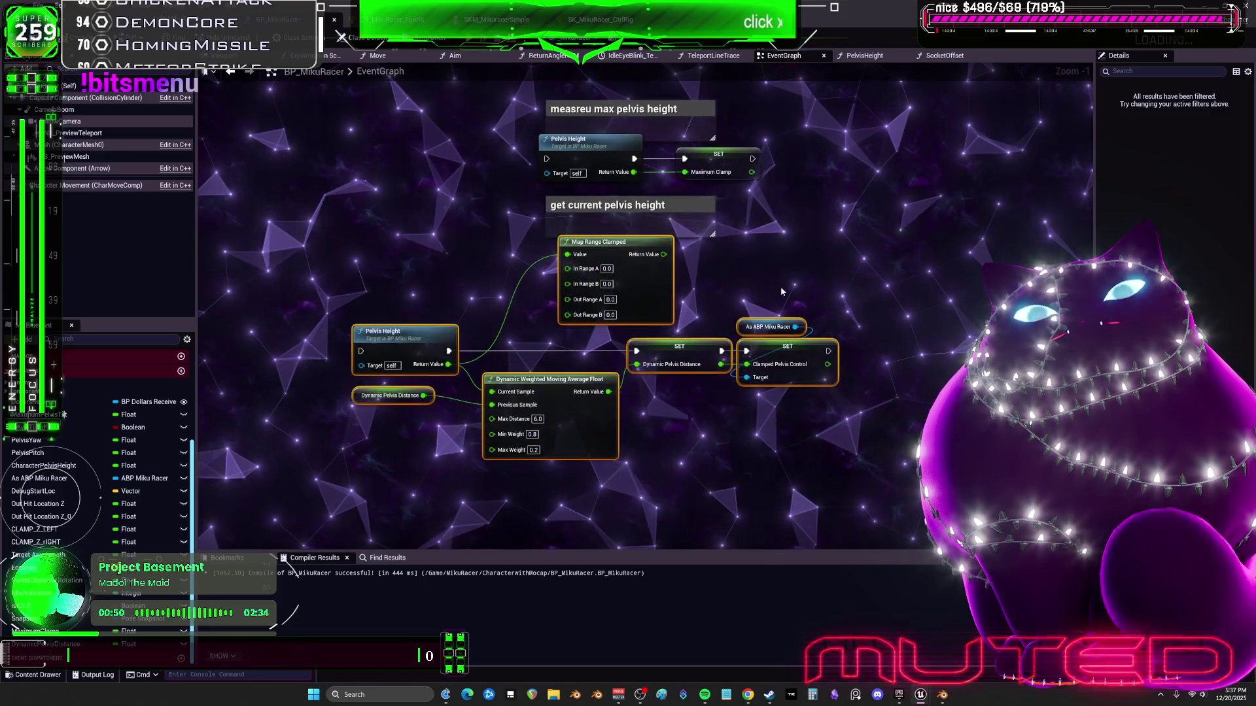
pyautogui.moveTo(645, 218)
pyautogui.mouseDown()
pyautogui.moveTo(680, 280)
pyautogui.moveTo(421, 273)
pyautogui.moveTo(501, 232)
pyautogui.mouseUp()
pyautogui.moveTo(504, 373); pyautogui.dragTo(628, 458)
pyautogui.moveTo(557, 392)
pyautogui.mouseDown()
pyautogui.moveTo(496, 310)
pyautogui.moveTo(509, 309)
pyautogui.mouseUp()
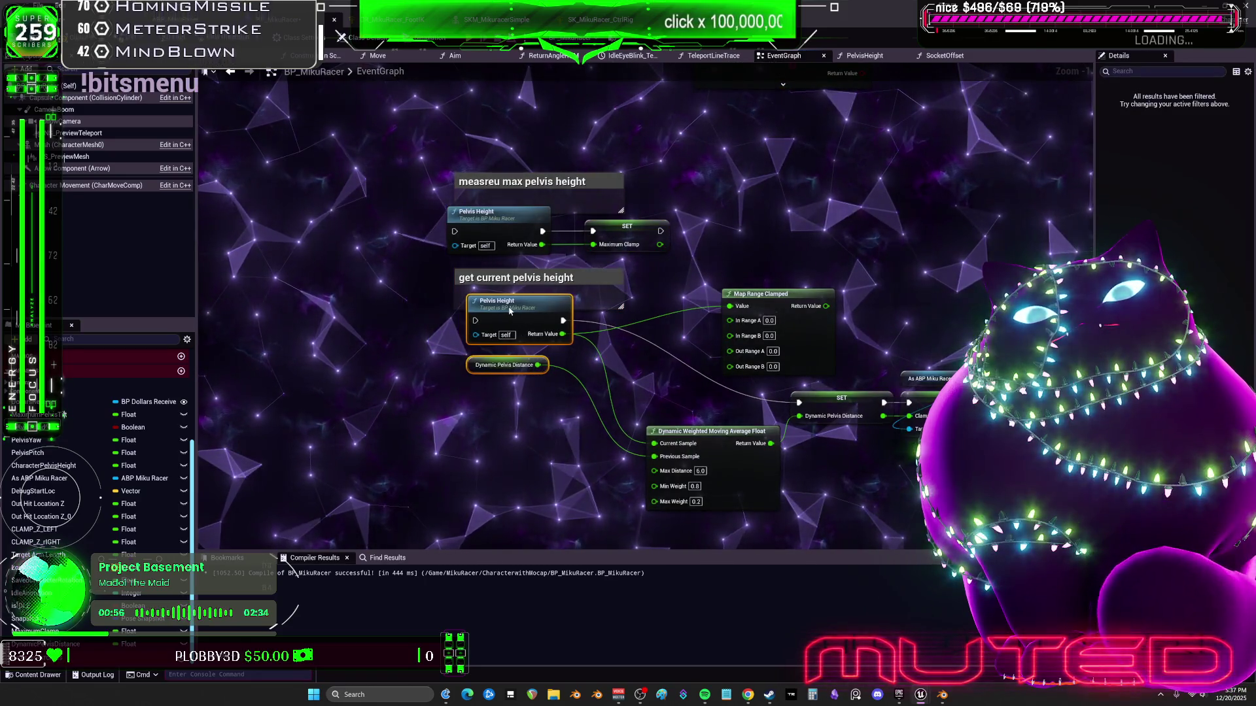
pyautogui.scroll(1, 798, 300)
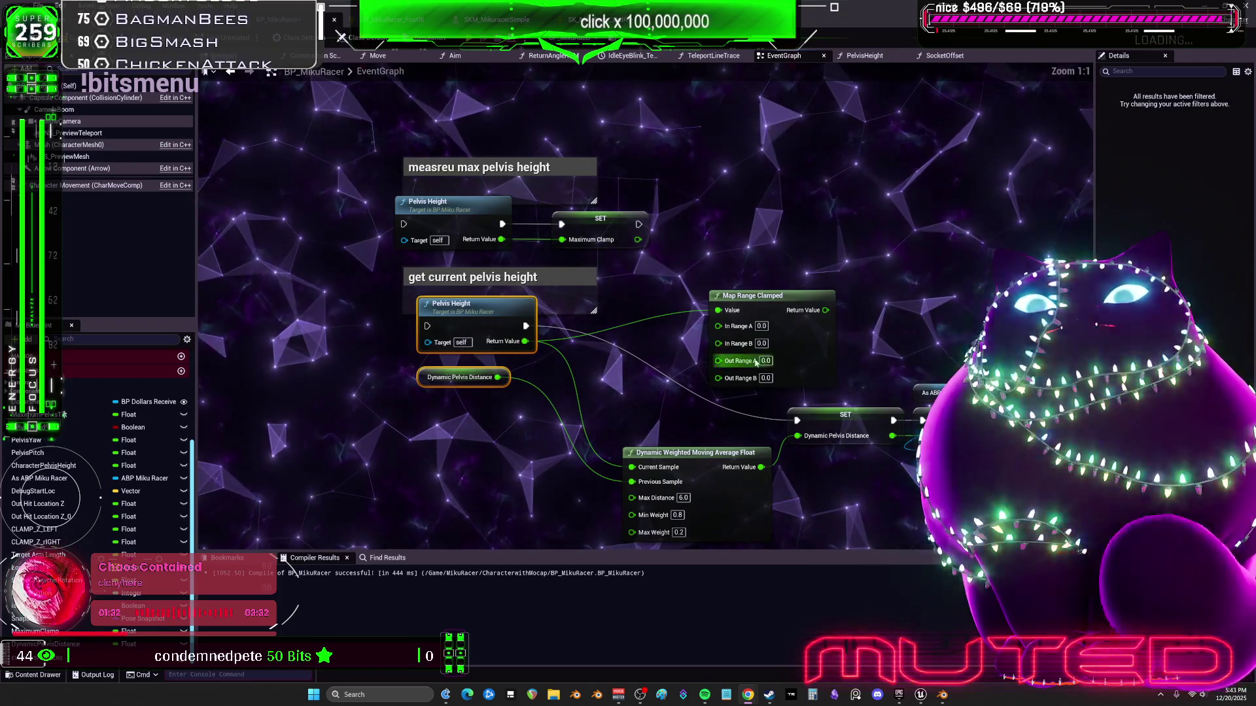
# Drop a Get MaximumClamp node from My Blueprint beside the Map Range Clamped node
pyautogui.moveTo(34, 631)
pyautogui.mouseDown()
pyautogui.moveTo(157, 630)
pyautogui.moveTo(642, 361)
pyautogui.moveTo(644, 334)
pyautogui.moveTo(622, 348)
pyautogui.moveTo(718, 342)
pyautogui.mouseUp()
pyautogui.click(644, 339)
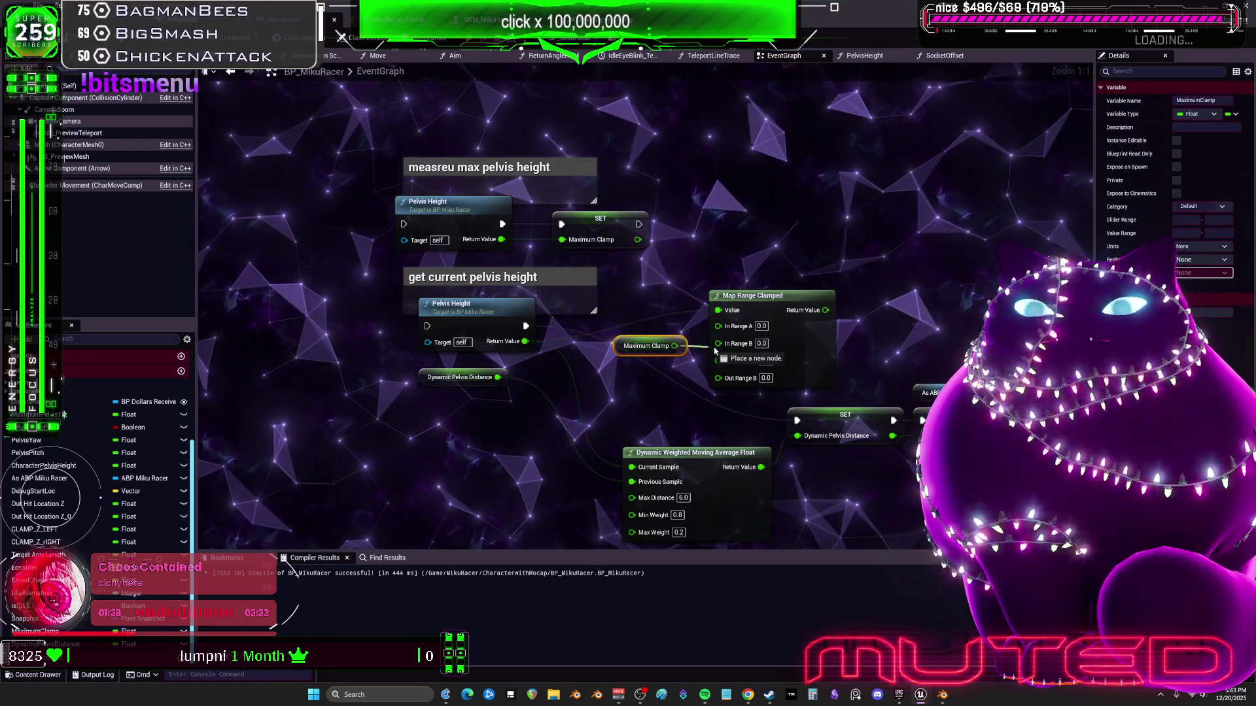
pyautogui.moveTo(622, 350); pyautogui.dragTo(633, 350)
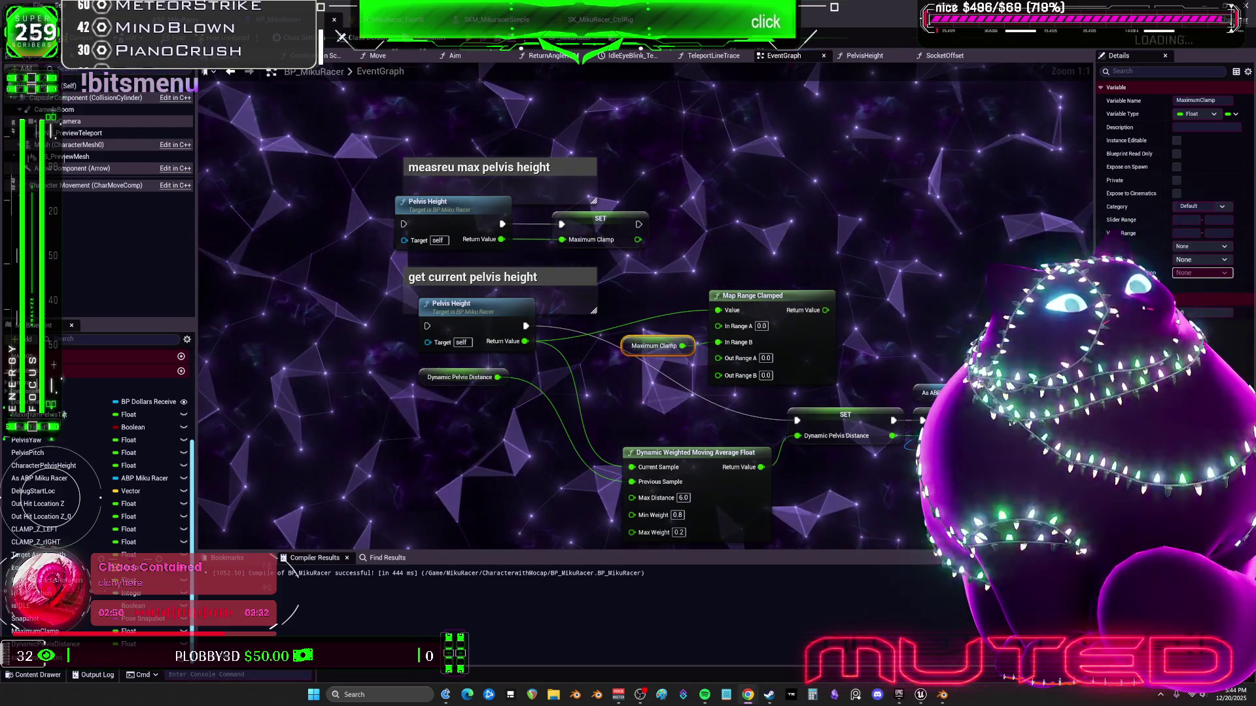
pyautogui.scroll(-8, 860, 304)
# Close the BP_MikuRacer Blueprint editor and start Play in the level editor
pyautogui.moveTo(860, 304); pyautogui.dragTo(775, 303)
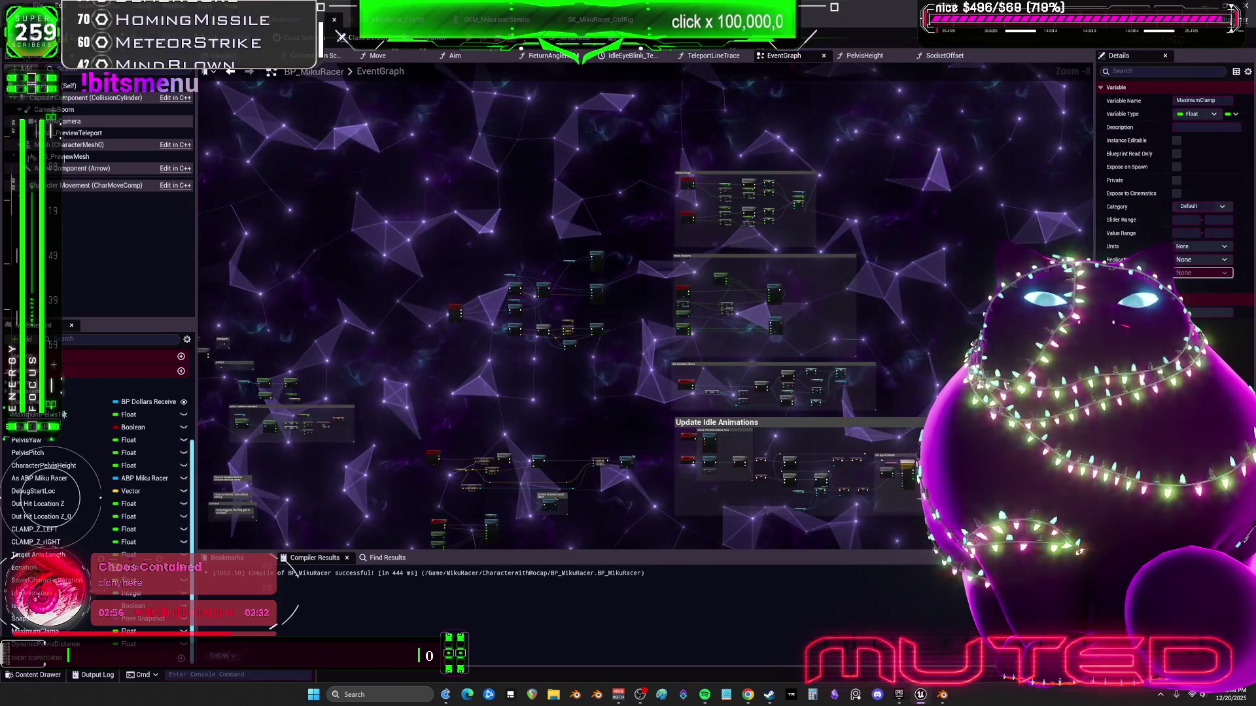
pyautogui.scroll(6, 753, 302)
pyautogui.scroll(-4, 699, 185)
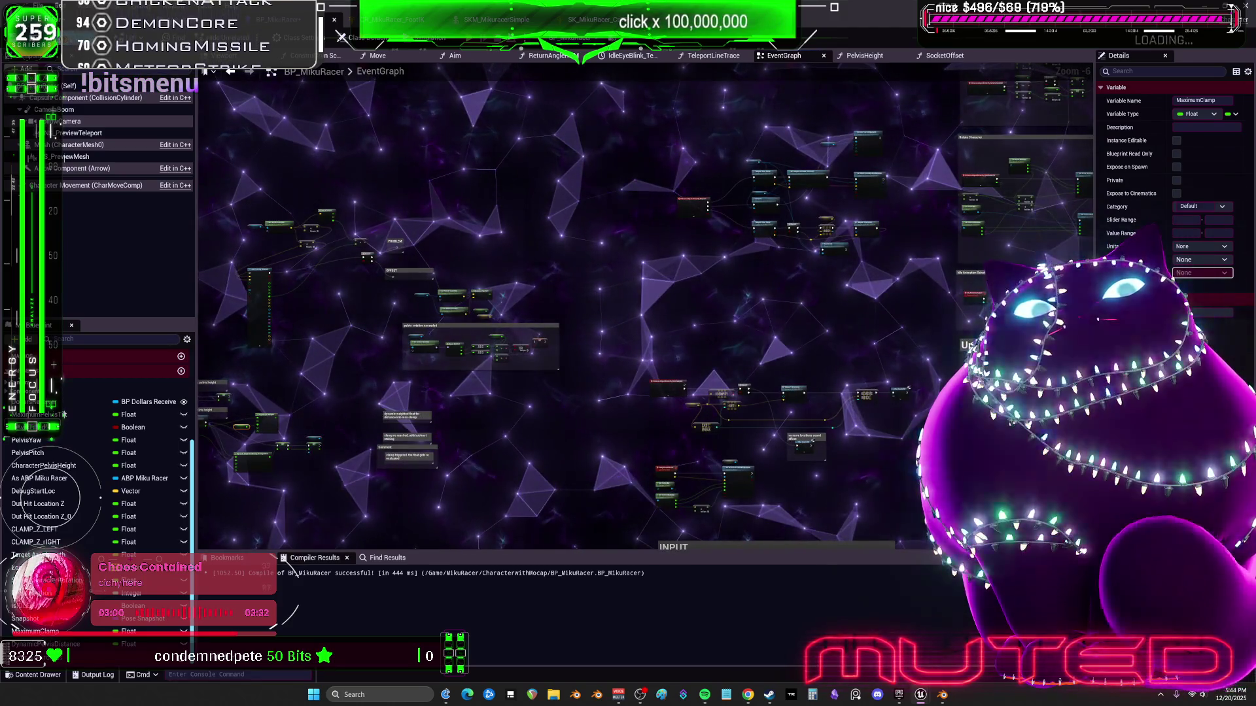
pyautogui.click(342, 37)
pyautogui.click(339, 37)
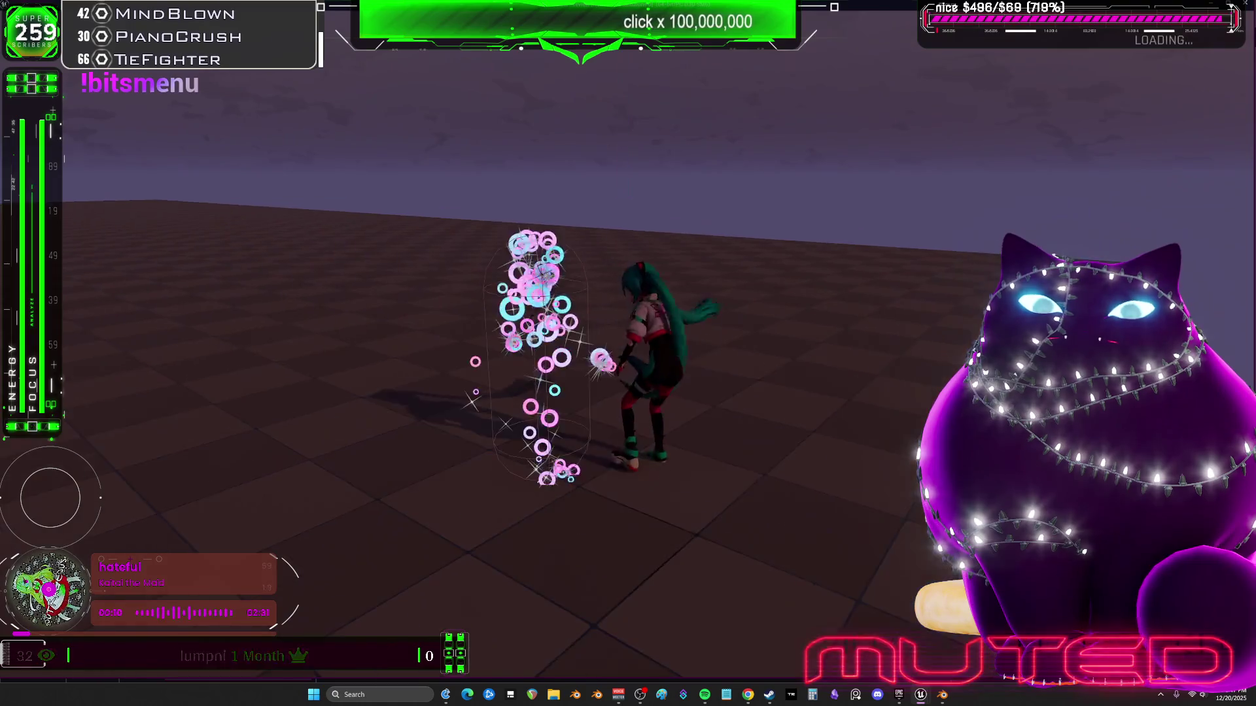
# Stop the play session with Esc to return to the level editor
pyautogui.press('Escape')
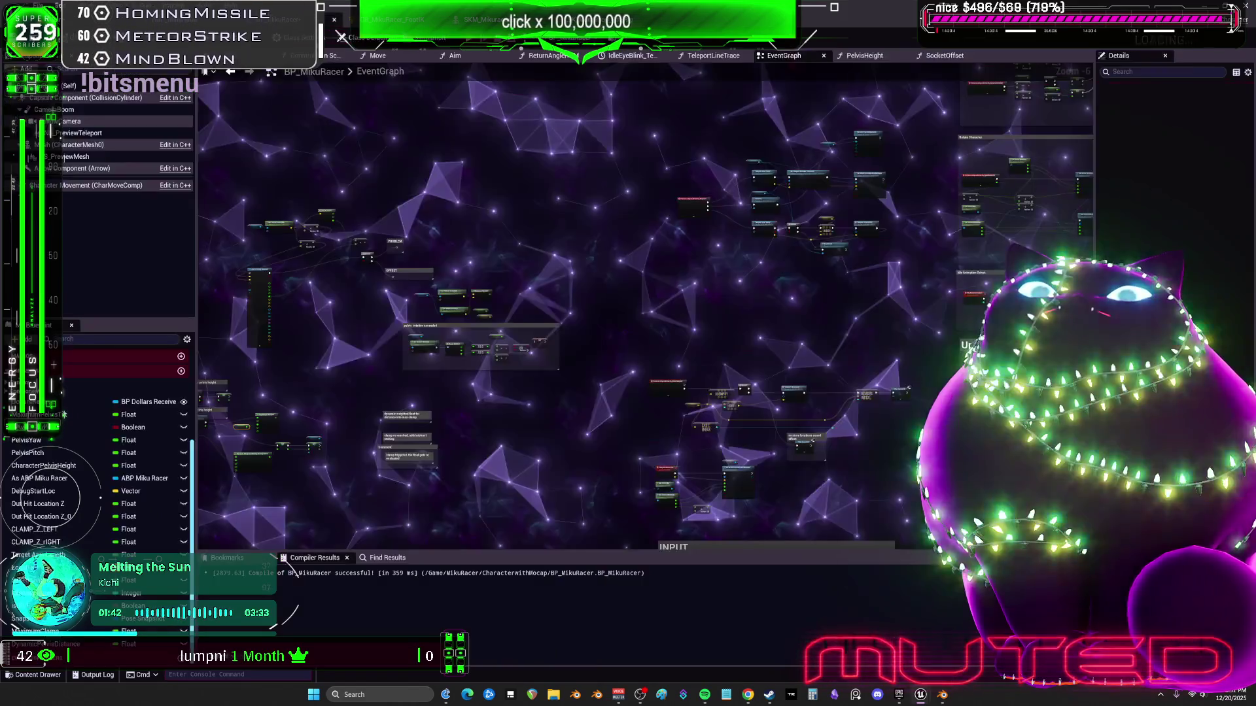
# Open BP_MikuRacer from the Content Browser and zoom around its EventGraph
pyautogui.doubleClick(335, 141)
pyautogui.scroll(-3, 644, 230)
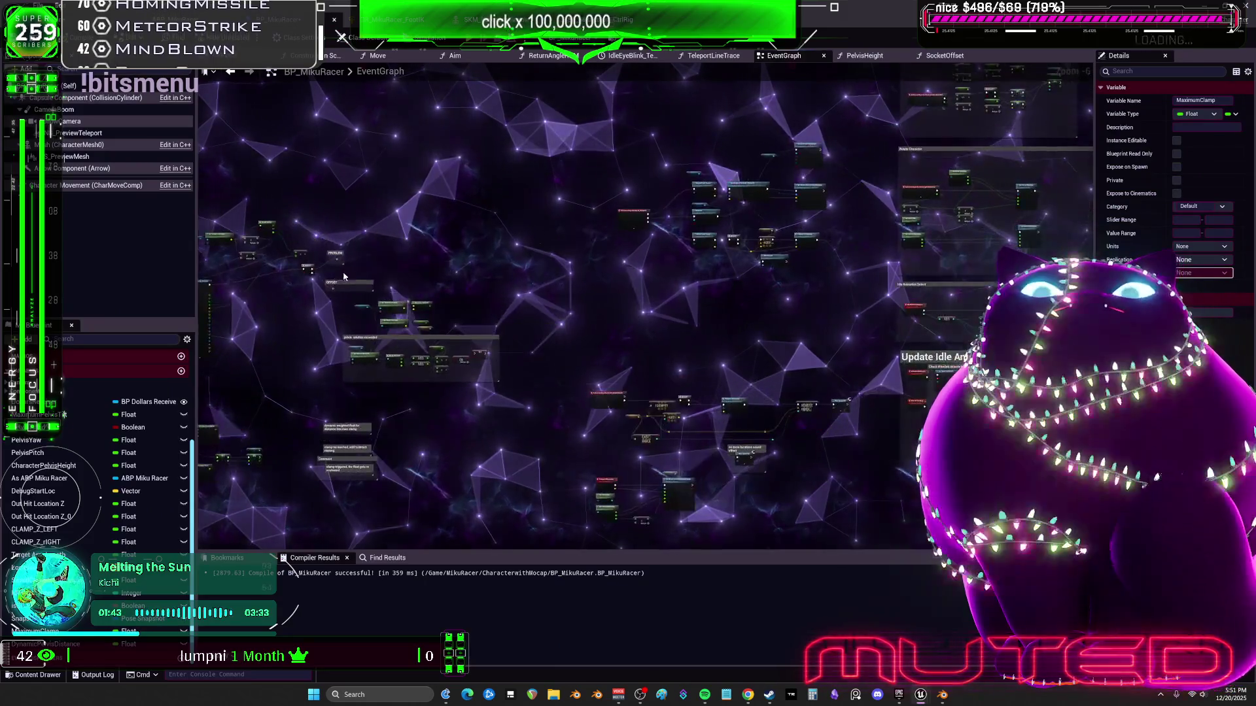
pyautogui.scroll(7, 595, 247)
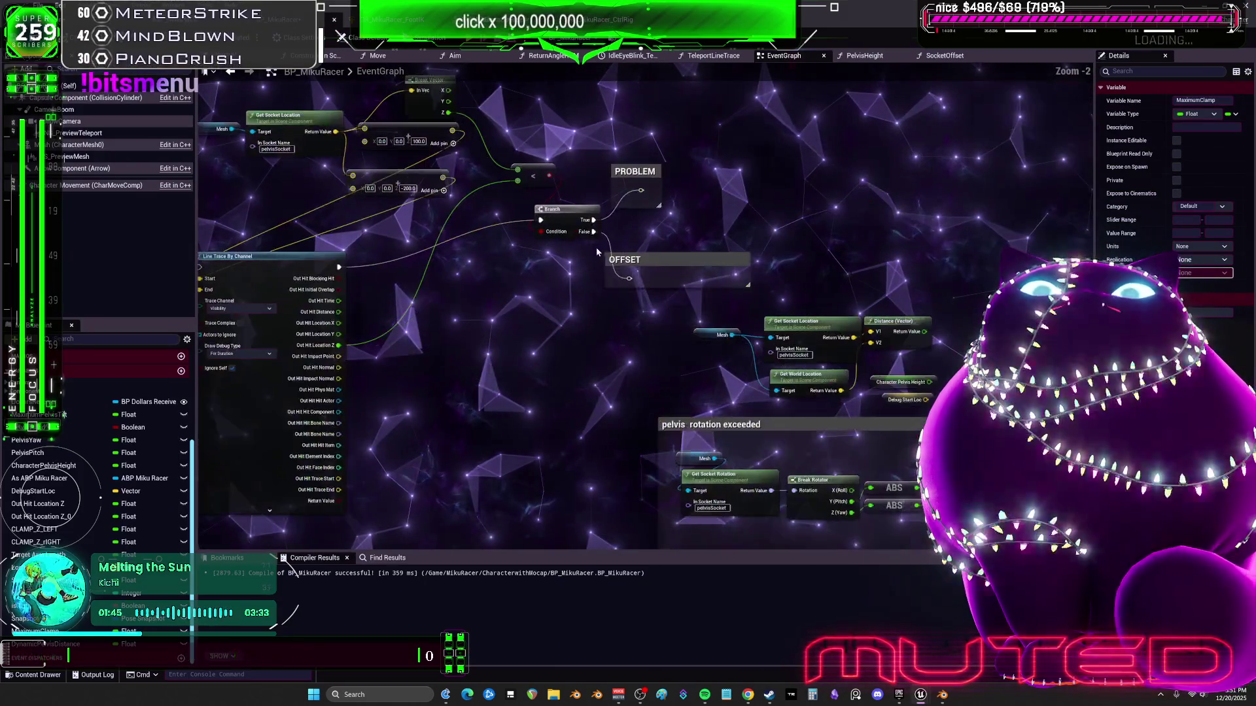
pyautogui.scroll(-6, 595, 183)
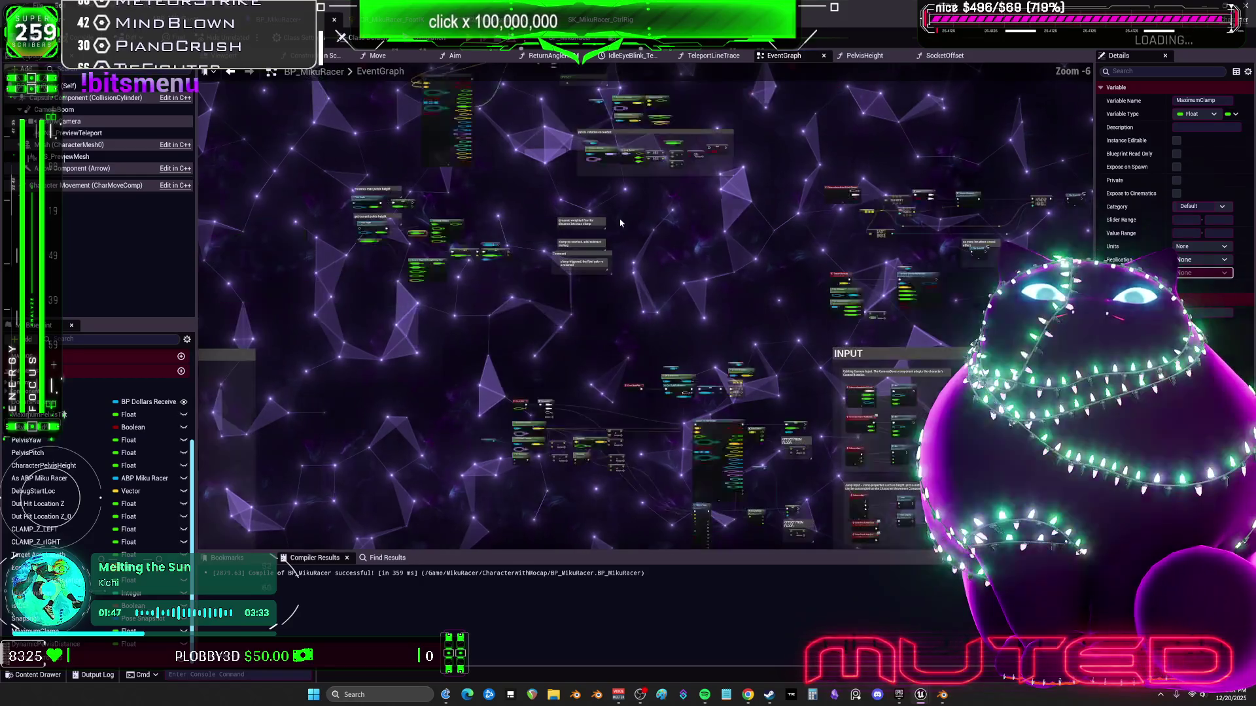
pyautogui.scroll(9, 654, 330)
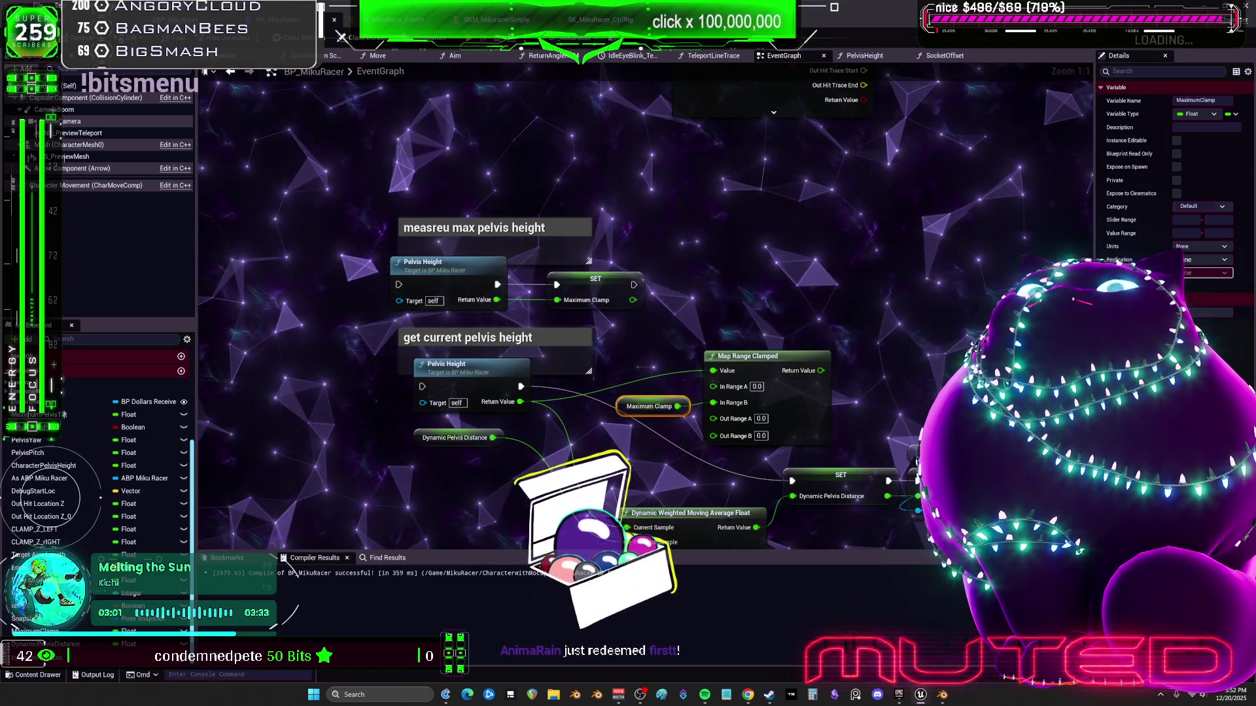
# Switch to the level editor, then come back and pan the BP_MikuRacer graph
pyautogui.hotkey('alt', 'Tab')
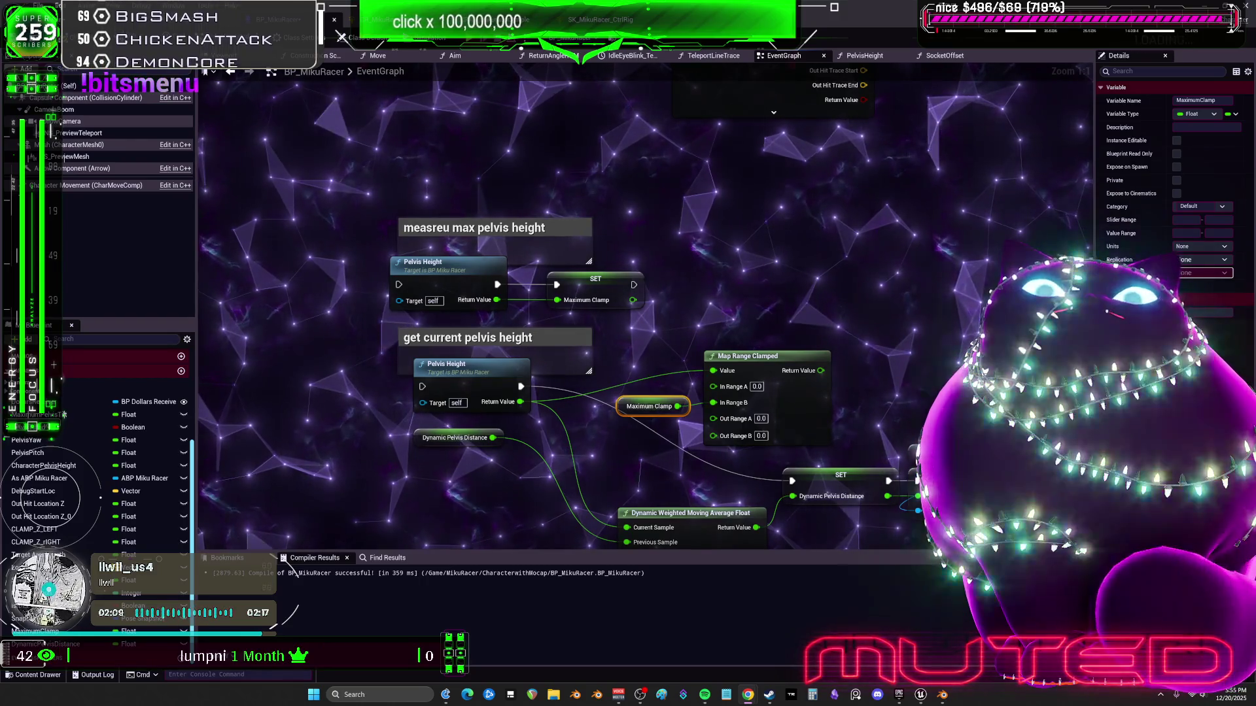
pyautogui.moveTo(827, 422); pyautogui.dragTo(741, 357)
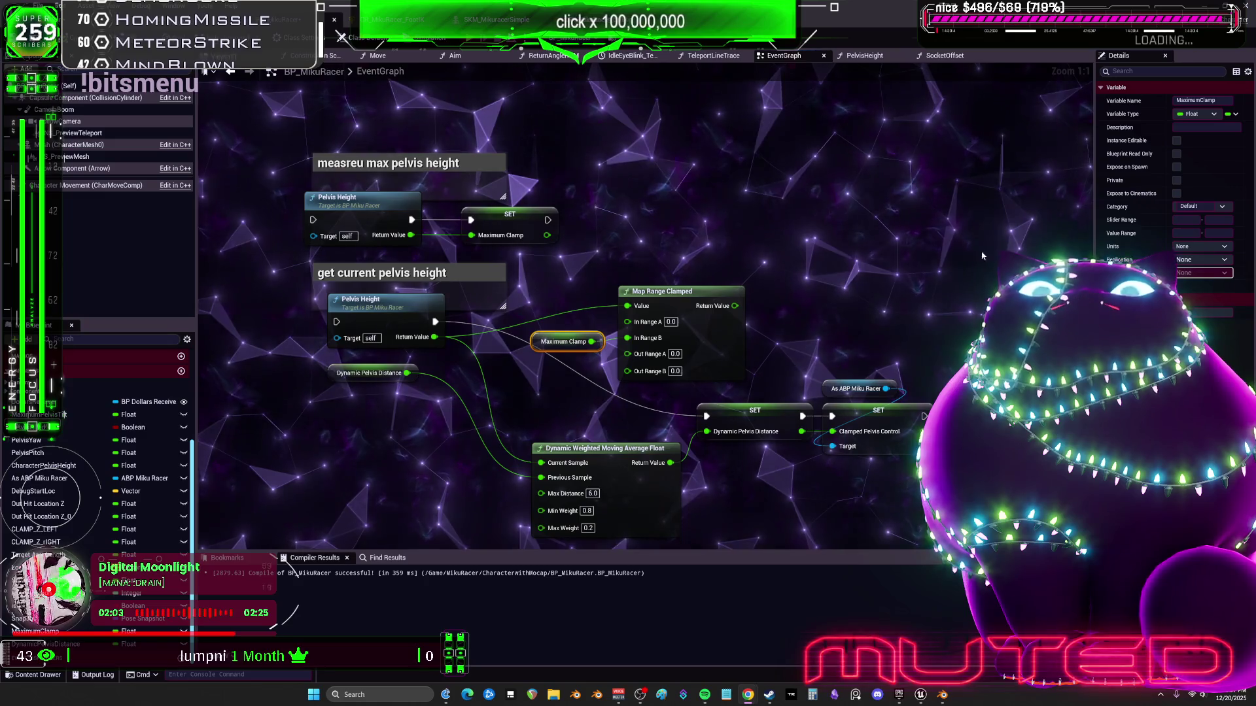
# Pan to the setters and pull an action list from Pelvis Height's Return Value
pyautogui.moveTo(615, 233)
pyautogui.mouseDown()
pyautogui.moveTo(582, 264)
pyautogui.moveTo(580, 243)
pyautogui.mouseUp()
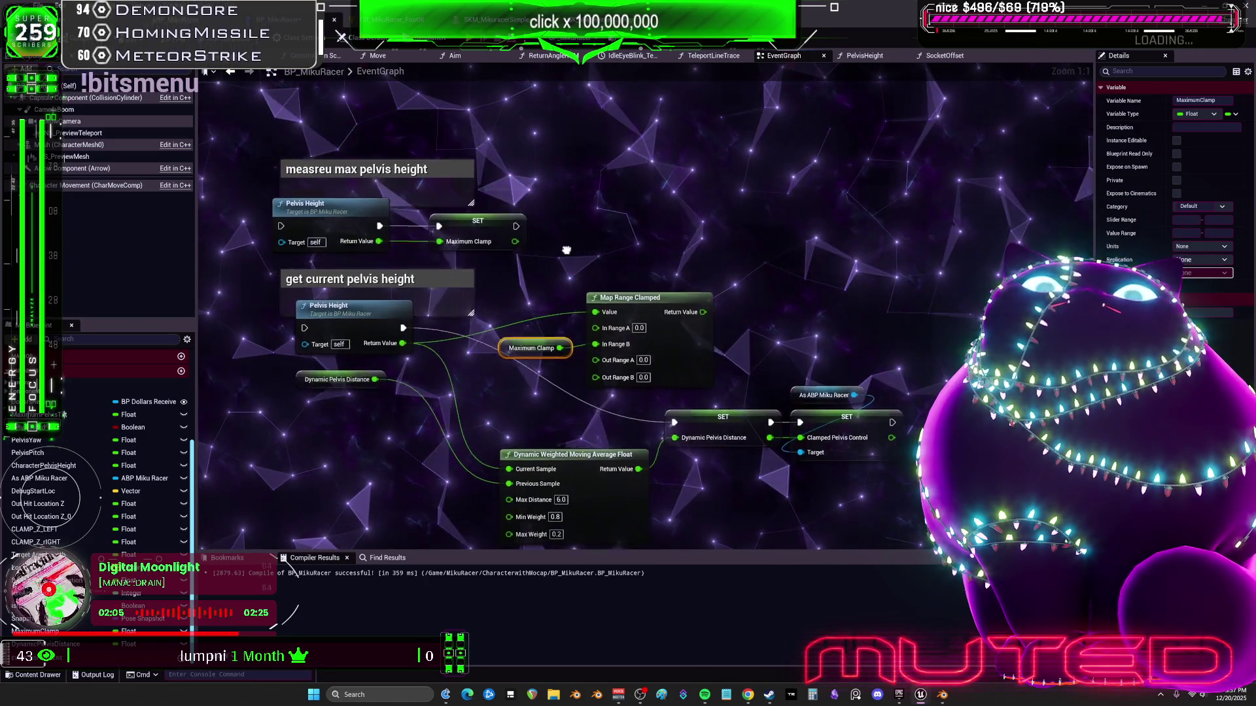
pyautogui.moveTo(400, 348)
pyautogui.mouseDown()
pyautogui.moveTo(650, 197)
pyautogui.moveTo(635, 195)
pyautogui.mouseUp()
# Expand the Math > Float category in Pelvis Height's action list
pyautogui.scroll(-6, 698, 311)
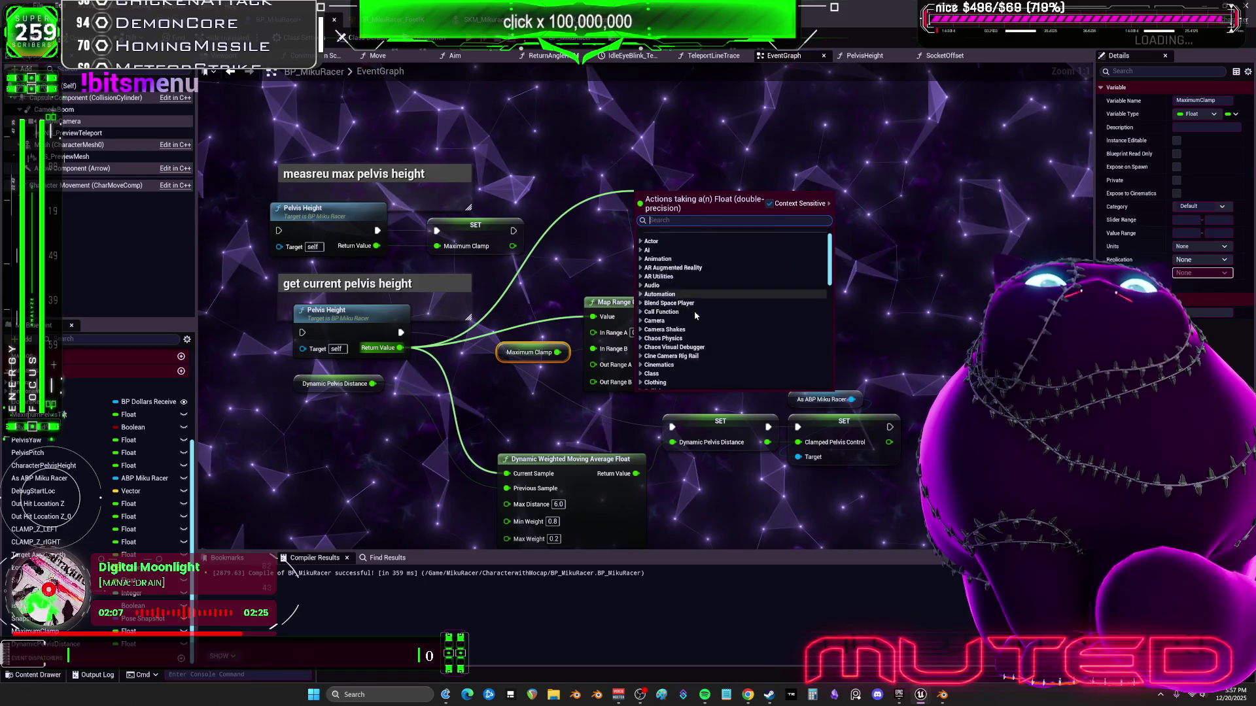
pyautogui.scroll(-4, 698, 312)
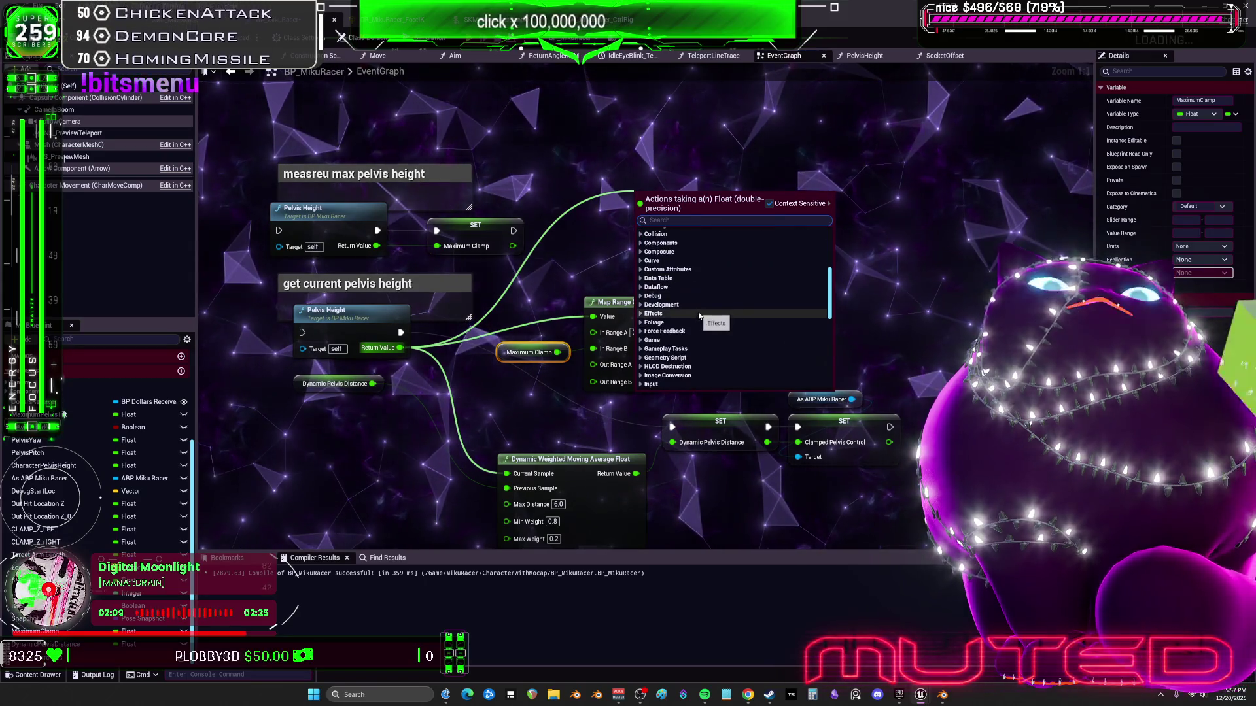
pyautogui.scroll(-4, 695, 319)
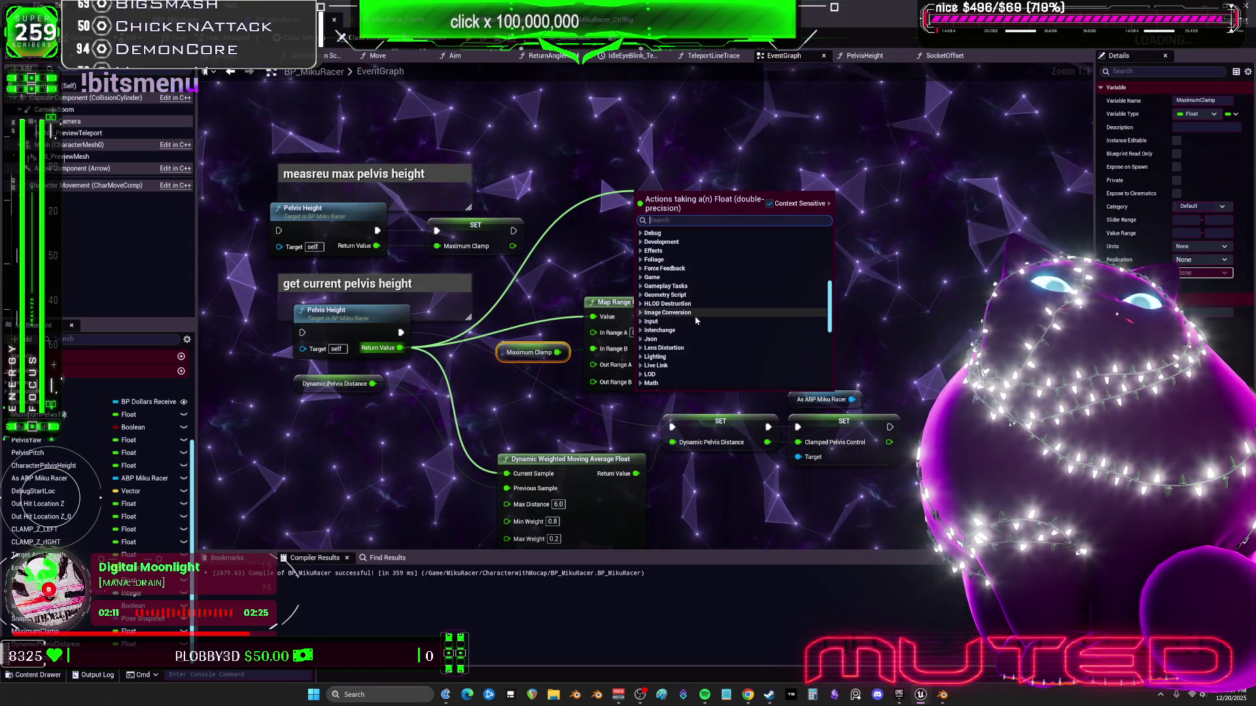
pyautogui.scroll(-2, 696, 321)
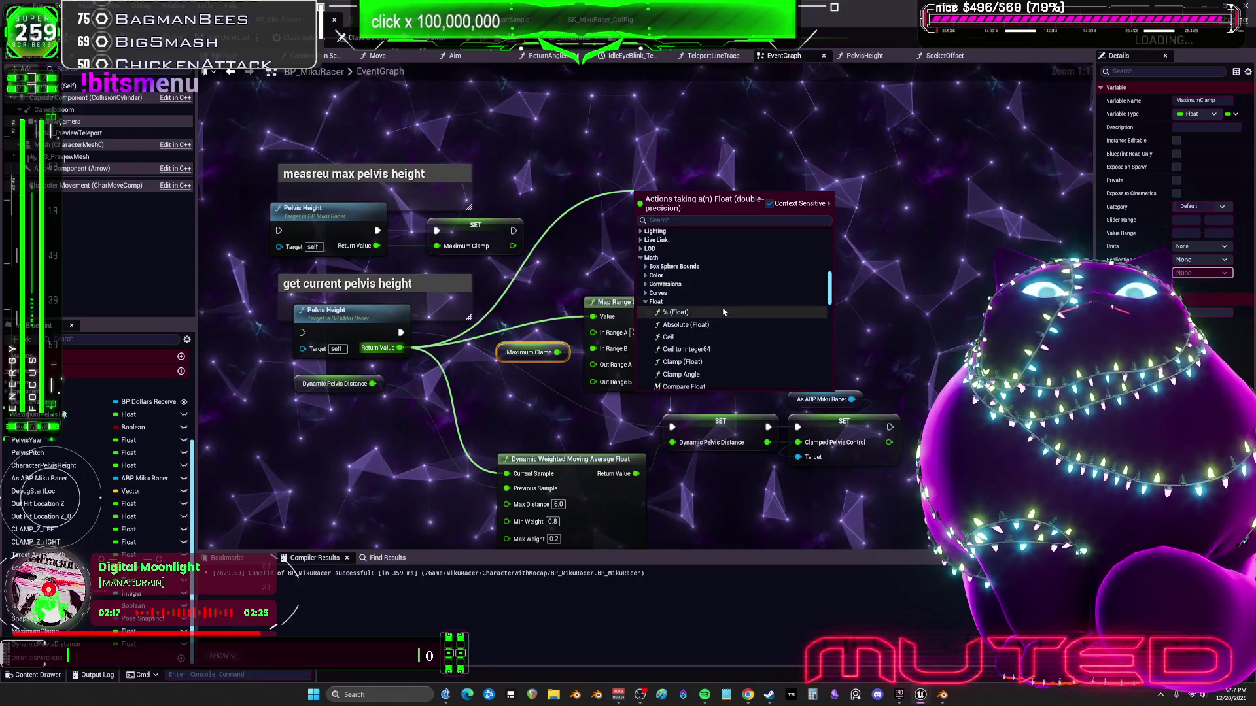
pyautogui.click(722, 307)
pyautogui.scroll(-3, 722, 308)
pyautogui.click(720, 313)
# Browse the Float math functions and add a Wrap (Float) node
pyautogui.scroll(-2, 719, 312)
pyautogui.scroll(-3, 719, 318)
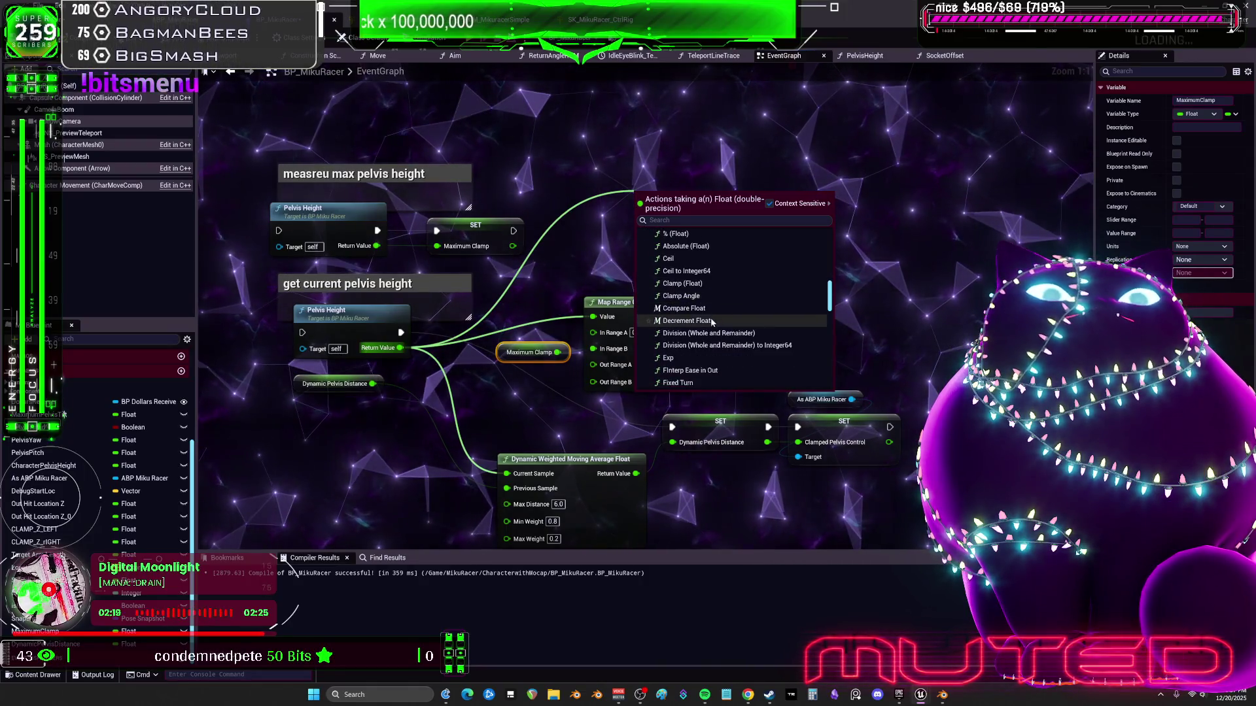
pyautogui.scroll(-2, 722, 331)
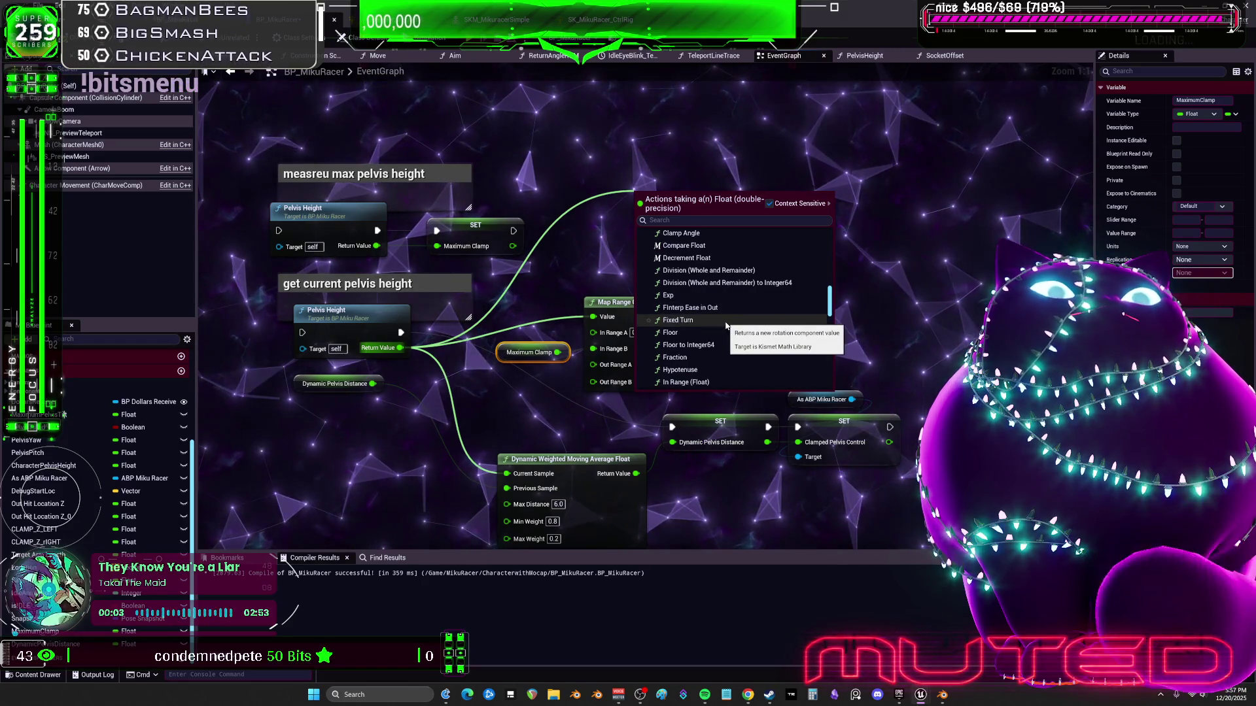
pyautogui.scroll(-2, 726, 330)
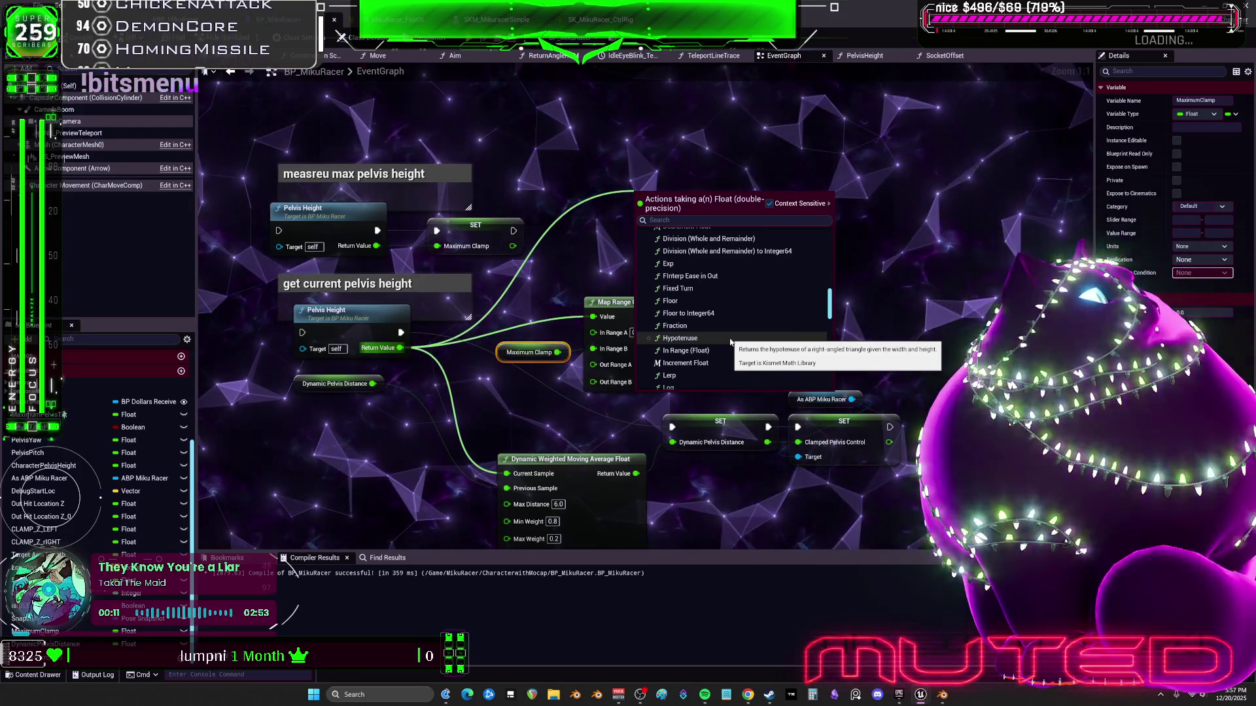
pyautogui.scroll(-3, 732, 339)
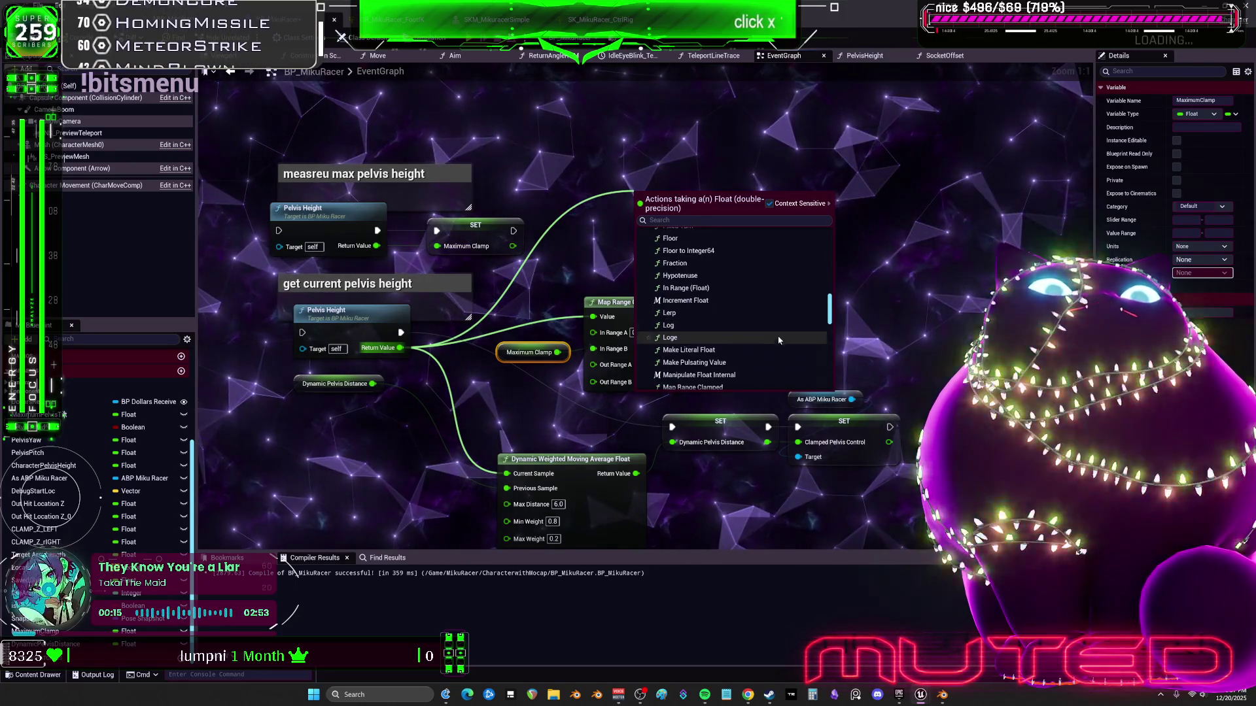
pyautogui.scroll(-2, 777, 337)
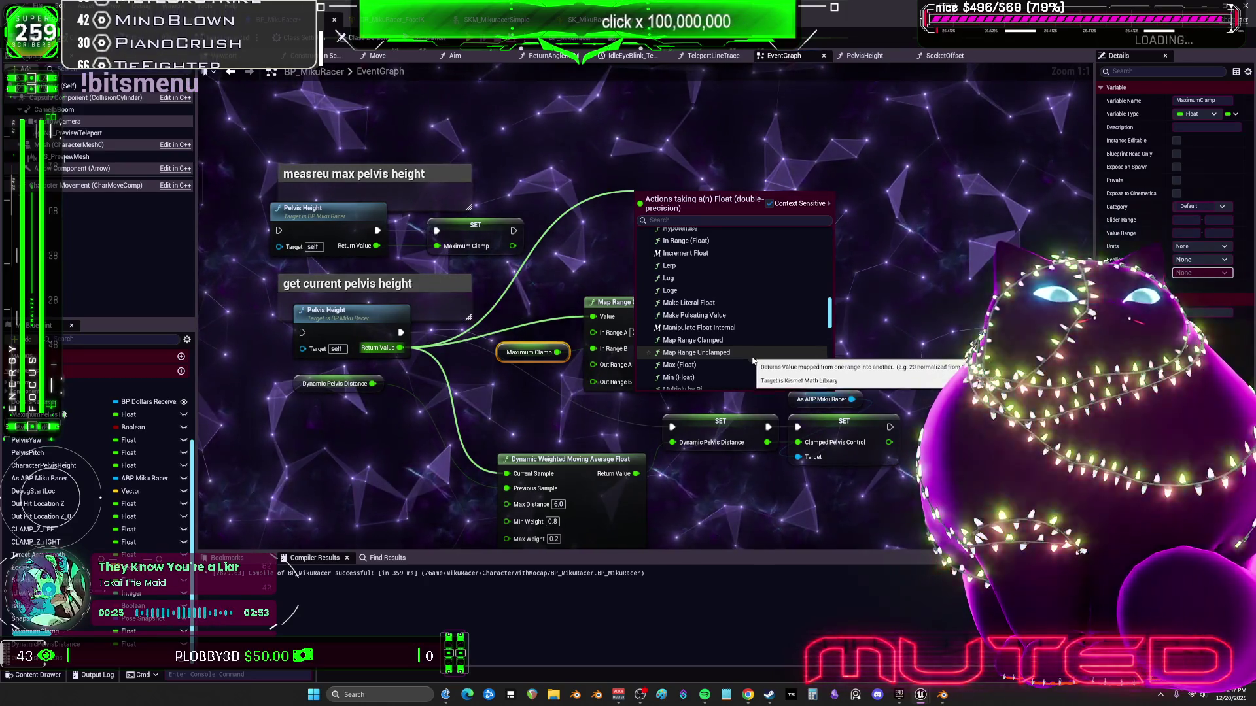
pyautogui.scroll(-2, 755, 353)
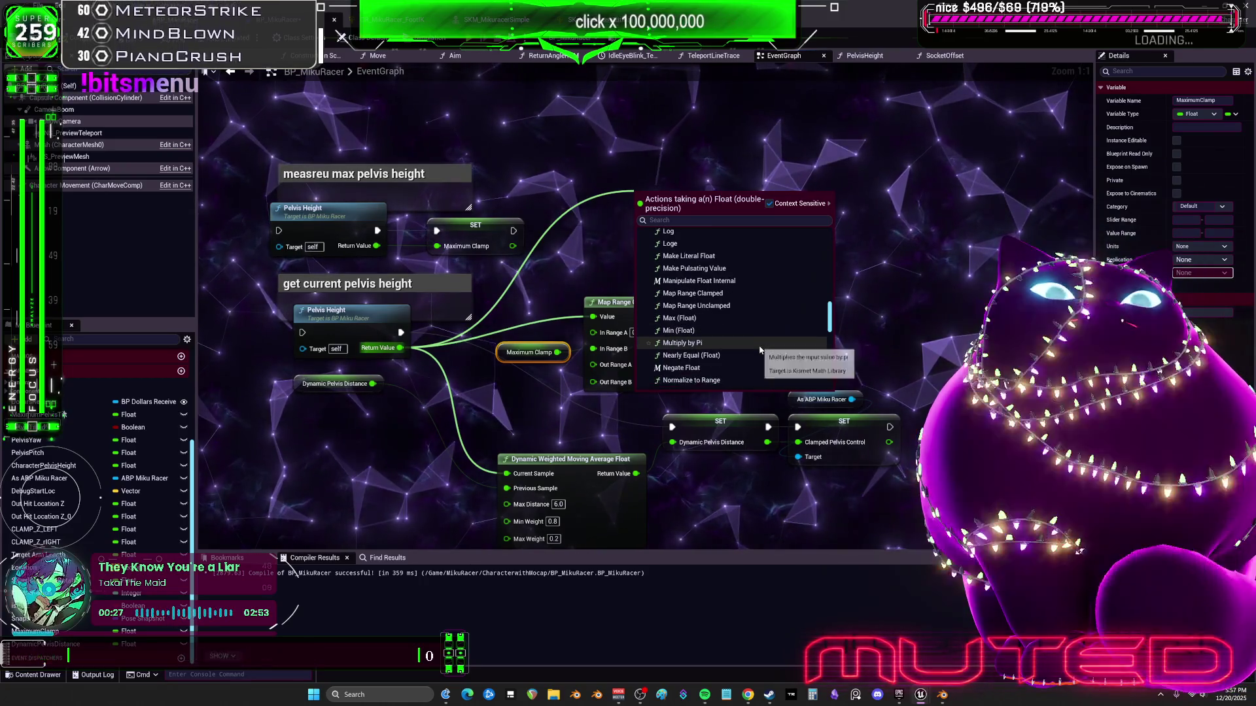
pyautogui.scroll(-3, 757, 348)
pyautogui.scroll(-3, 757, 352)
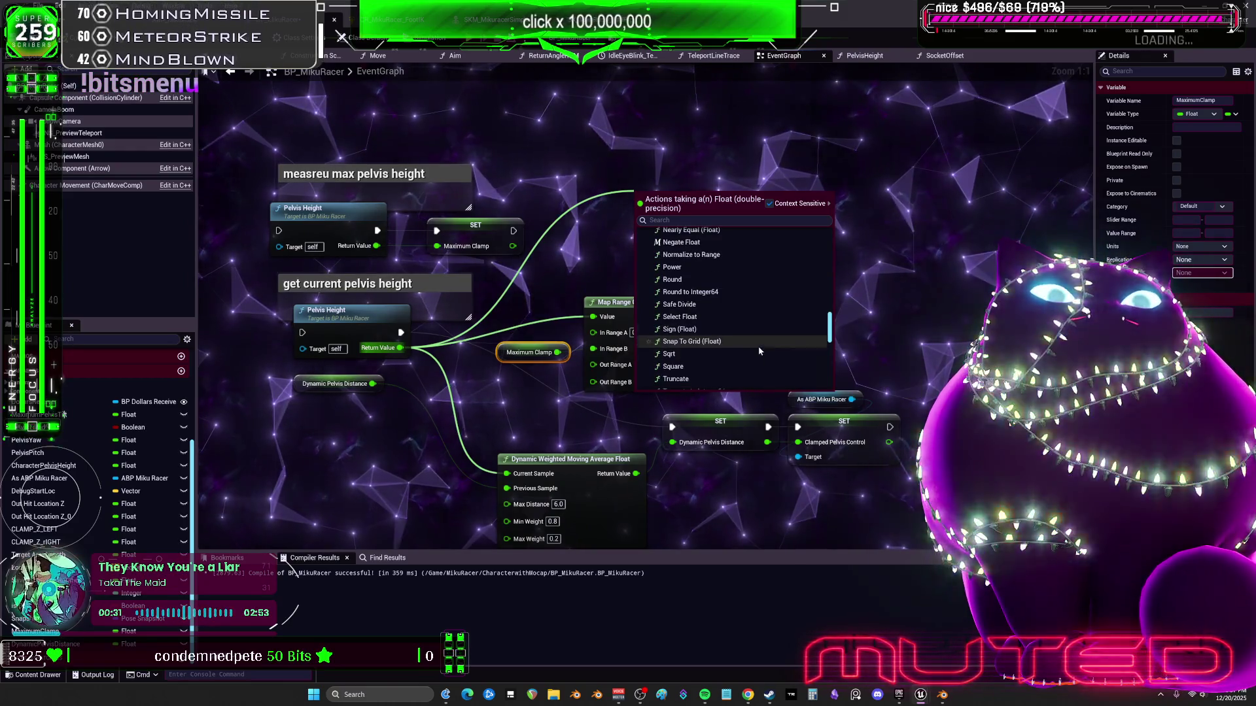
pyautogui.scroll(-2, 758, 352)
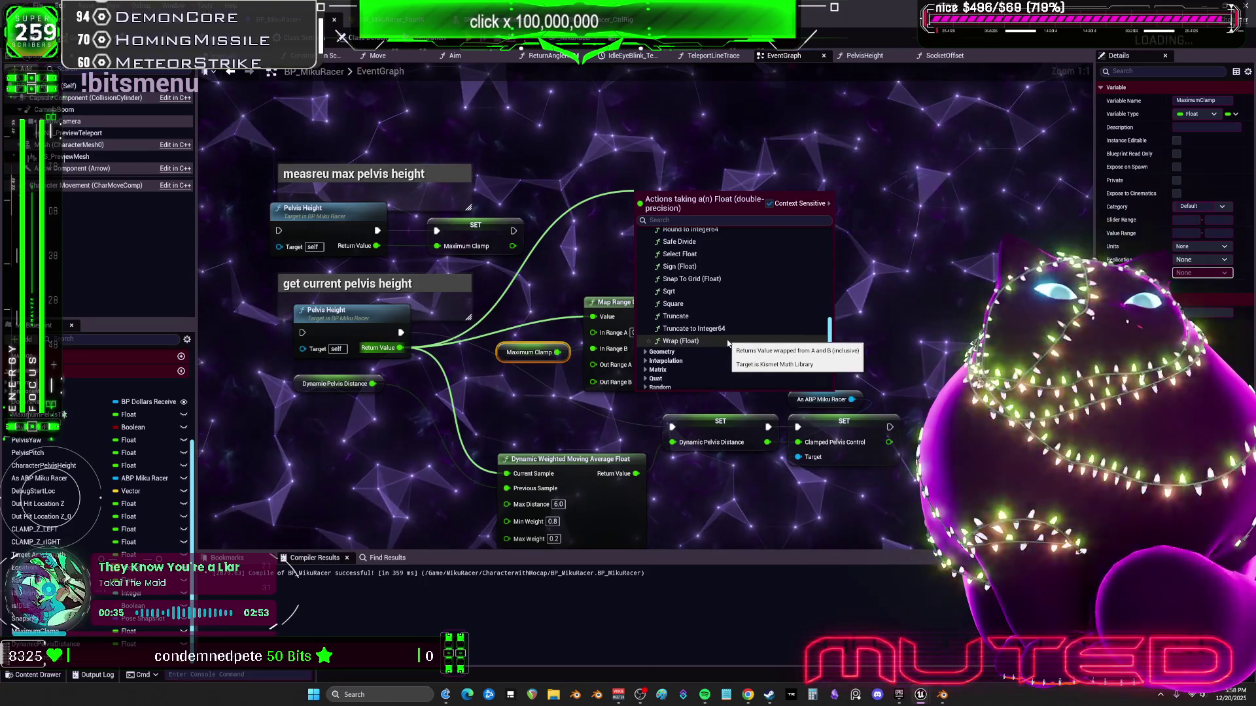
pyautogui.click(726, 340)
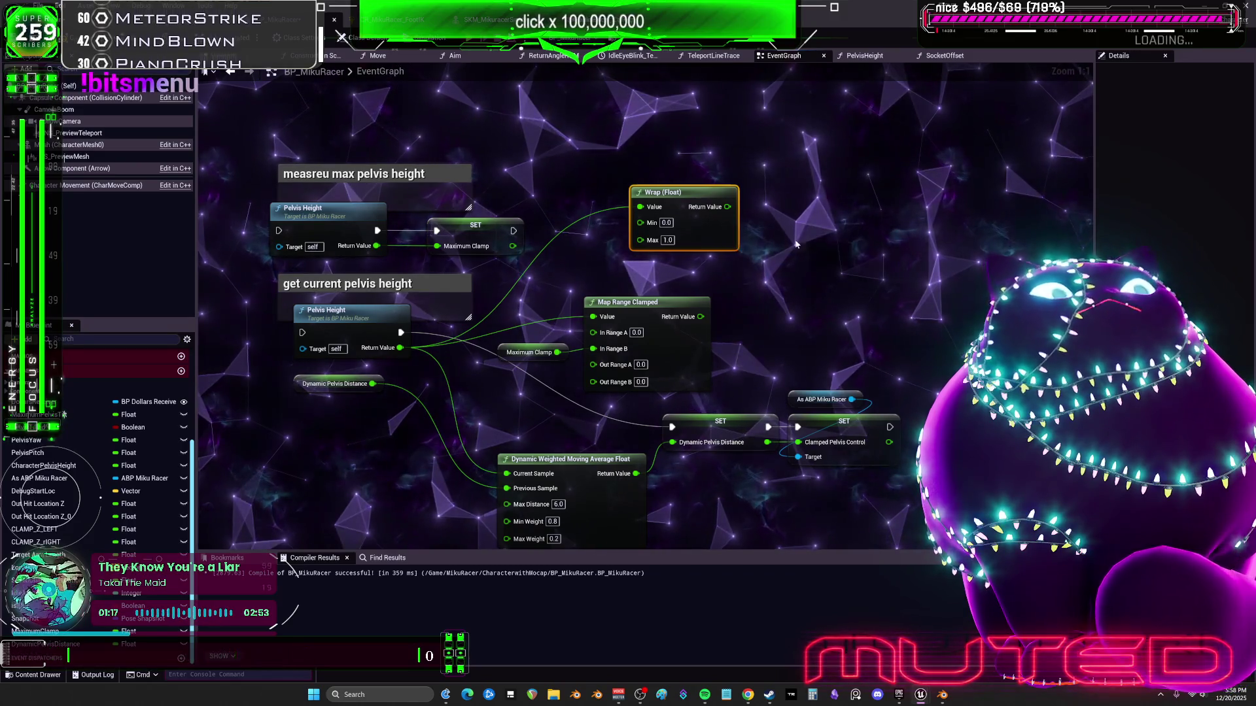
# Delete the newly placed Wrap (Float) node
pyautogui.press('Delete')
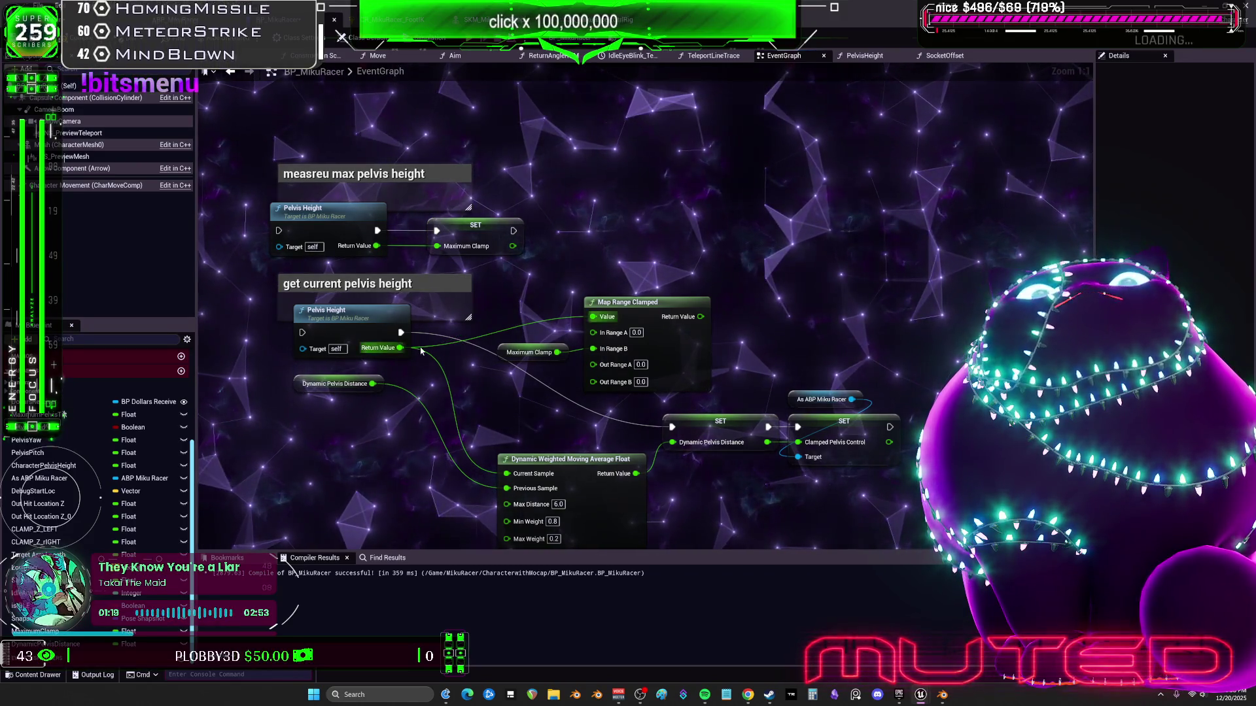
# Pull an action list from Dynamic Pelvis Distance's output and search it for 'average'
pyautogui.moveTo(372, 384)
pyautogui.mouseDown()
pyautogui.moveTo(582, 265)
pyautogui.moveTo(649, 242)
pyautogui.mouseUp()
pyautogui.write('average')
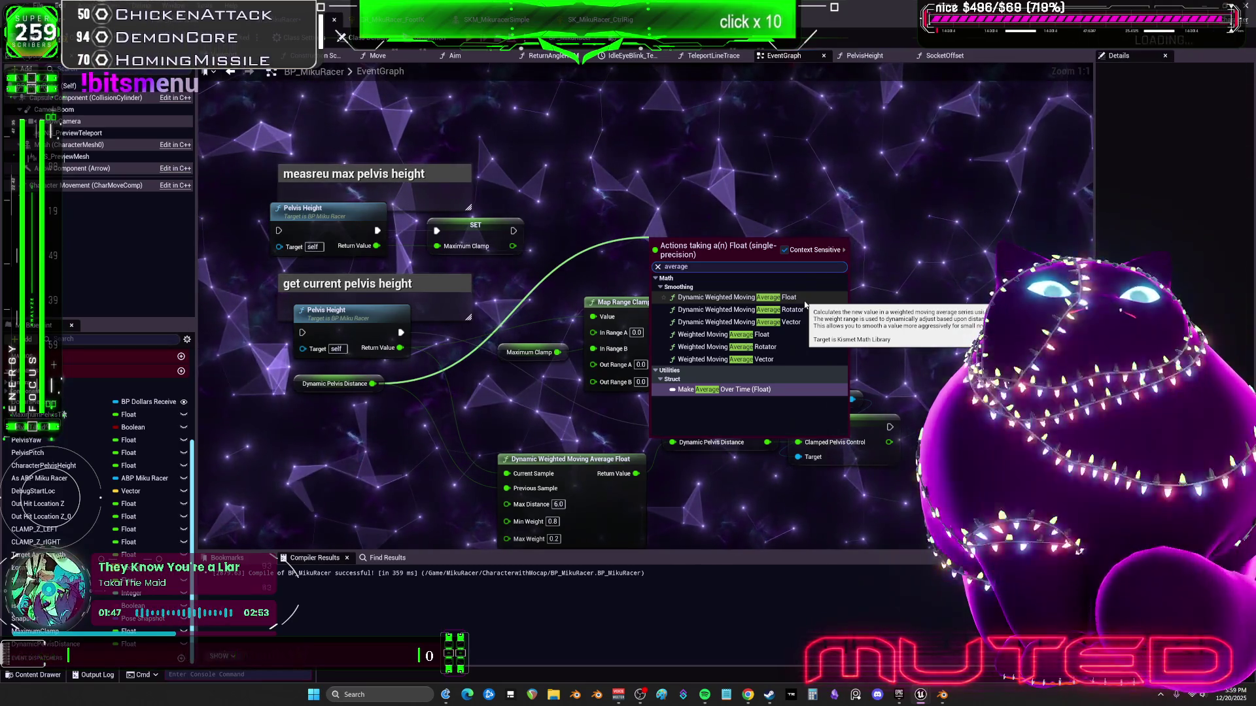
# Reopen the EventGraph node search with all actions shown and search for 'constant'
pyautogui.click(784, 249)
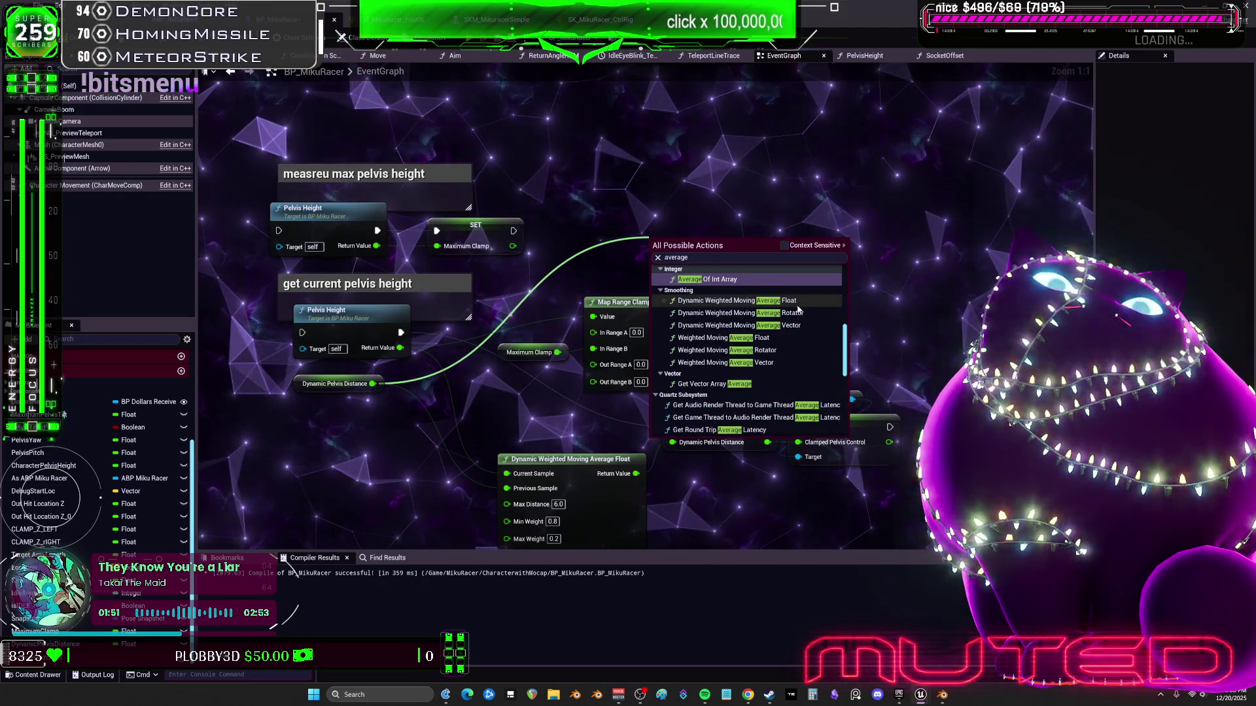
pyautogui.click(645, 191)
pyautogui.rightClick(645, 195)
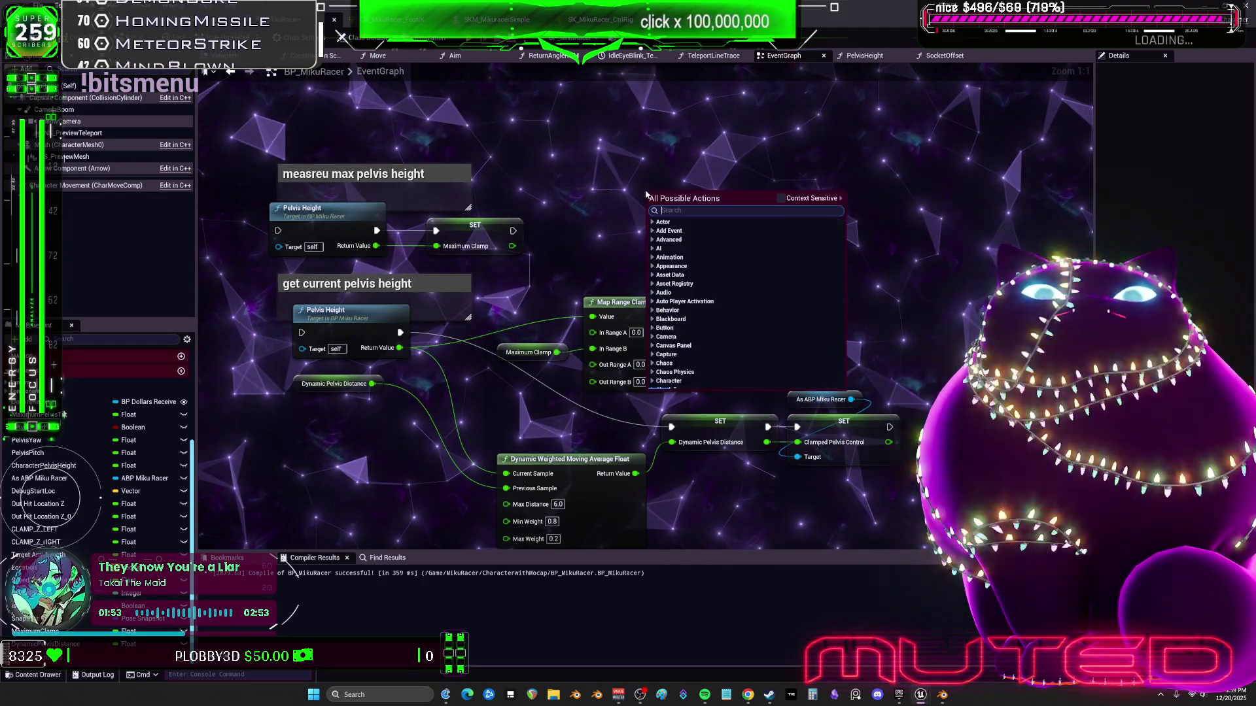
pyautogui.write('constant')
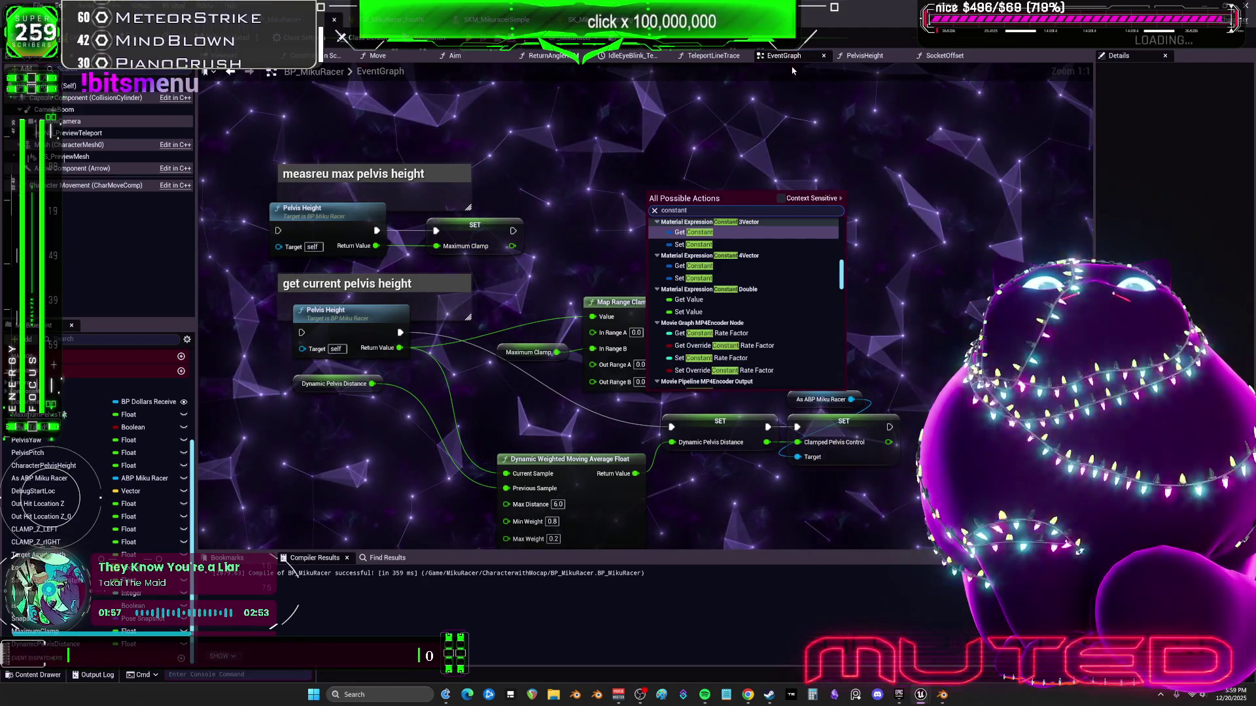
# Add an FInterp to Constant node from the Interpolation category above Map Range Clamped
pyautogui.scroll(3, 782, 281)
pyautogui.scroll(5, 789, 298)
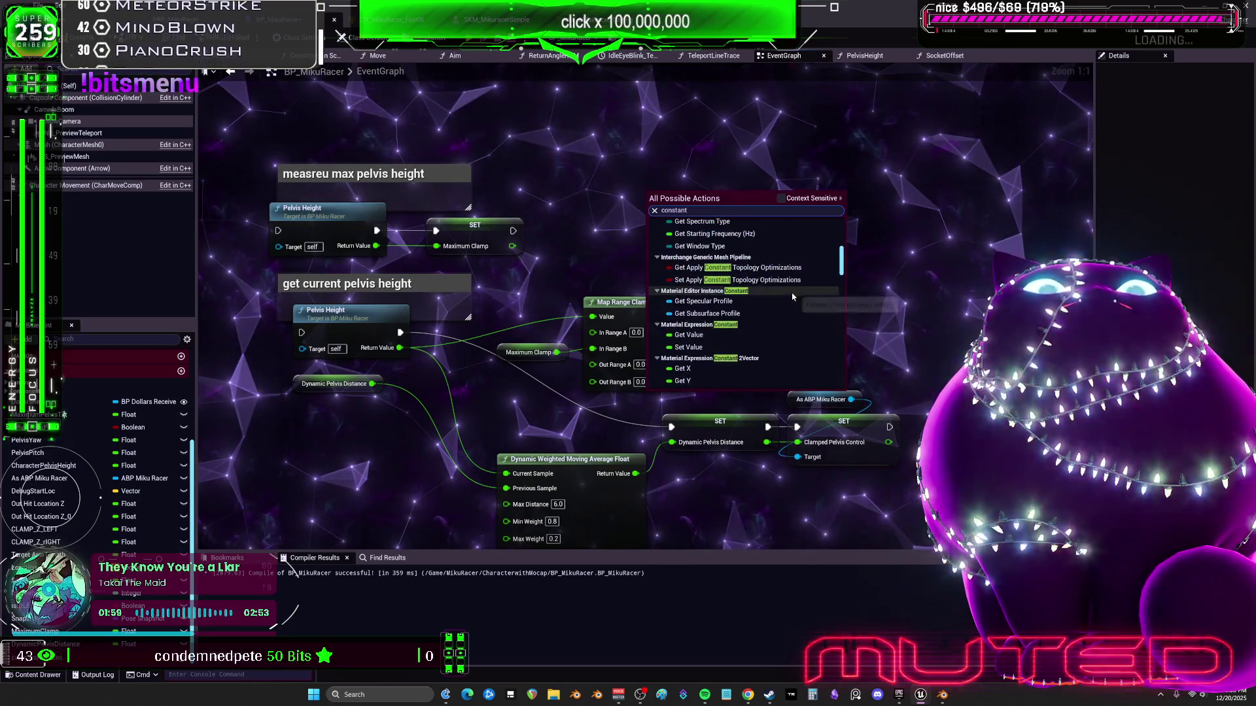
pyautogui.scroll(4, 795, 295)
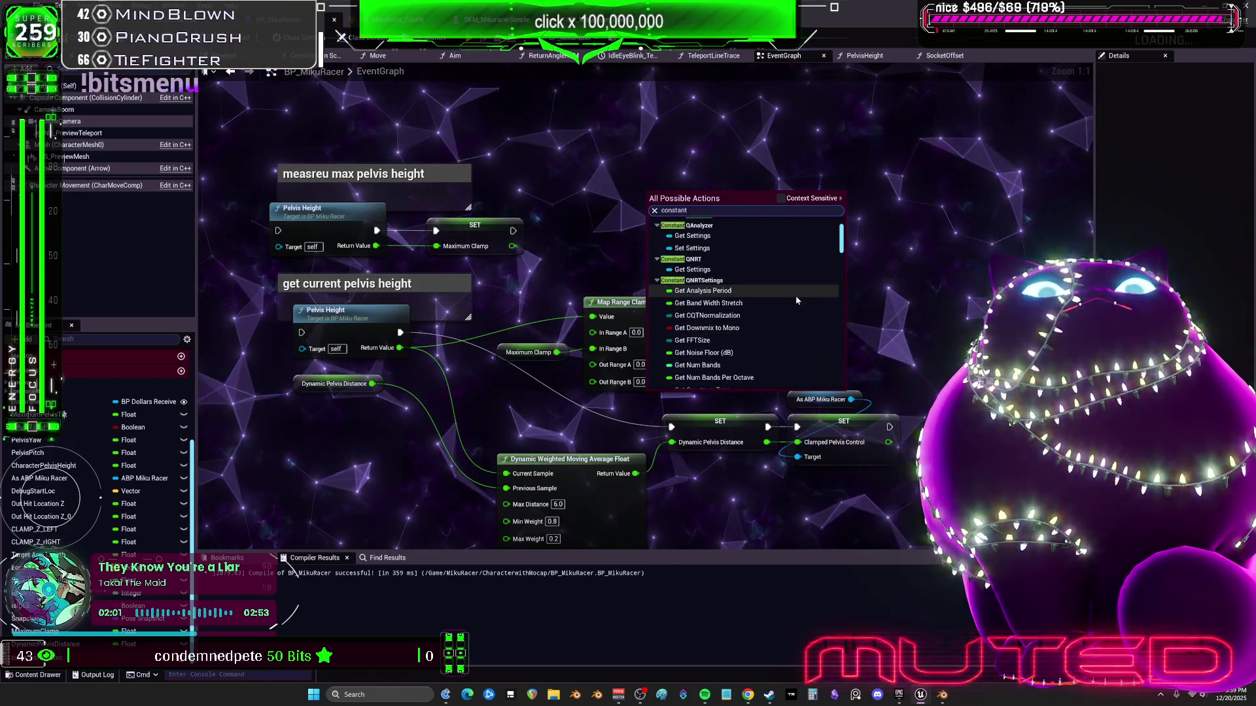
pyautogui.scroll(-10, 781, 291)
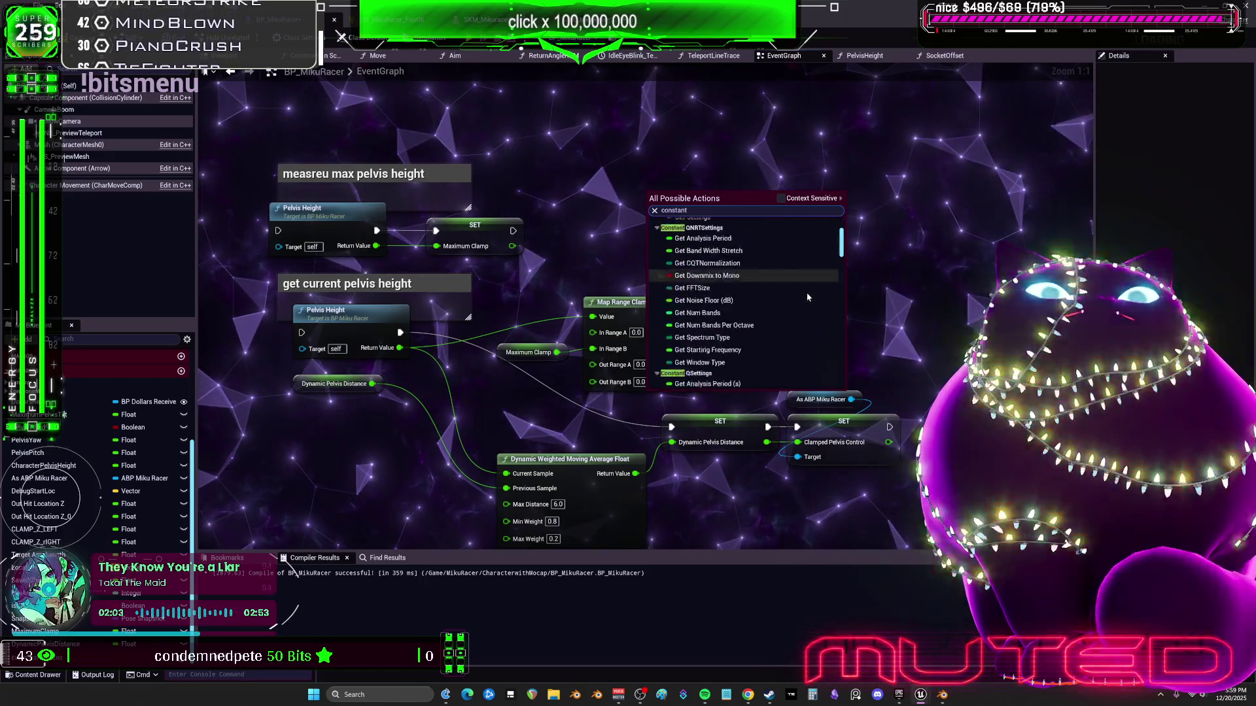
pyautogui.scroll(-5, 803, 303)
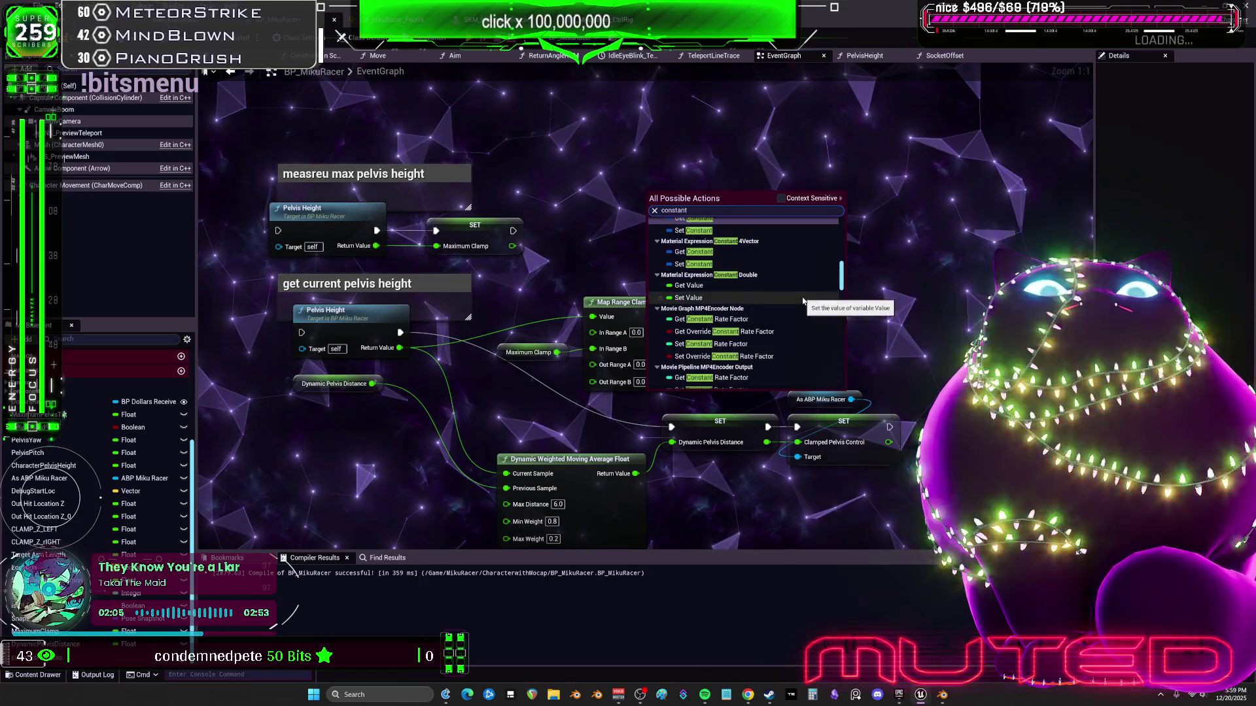
pyautogui.scroll(-3, 803, 299)
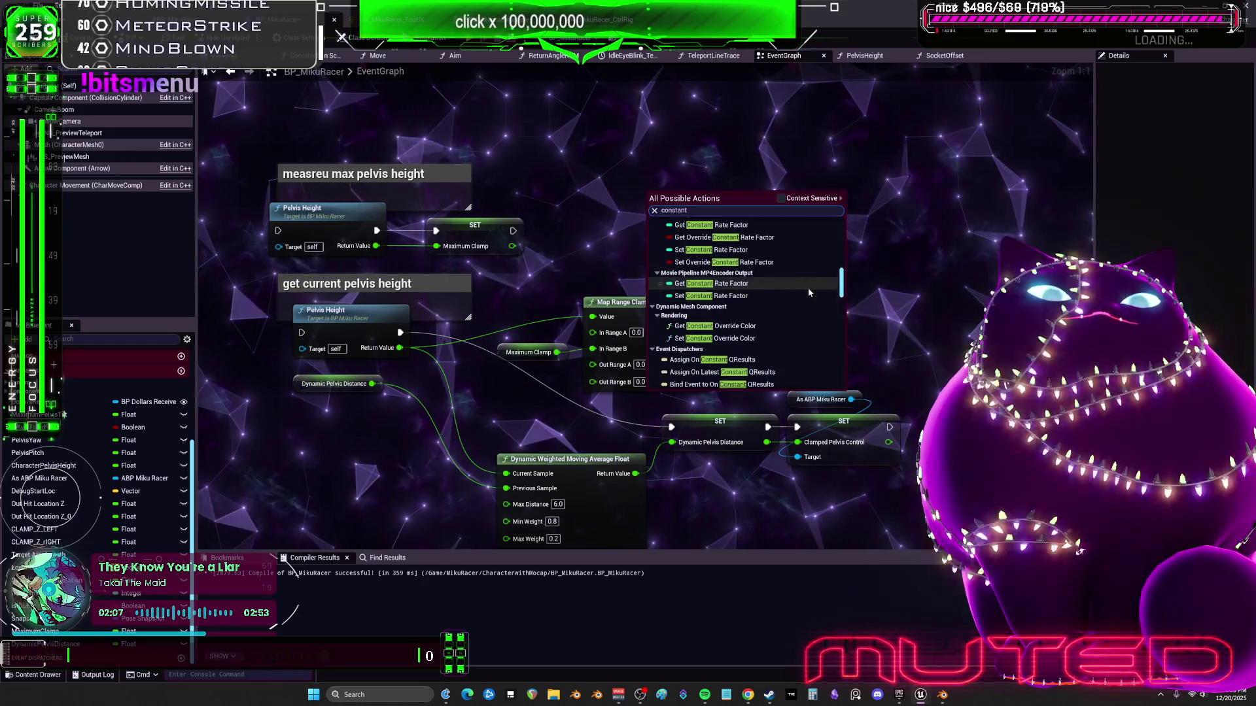
pyautogui.scroll(-5, 803, 302)
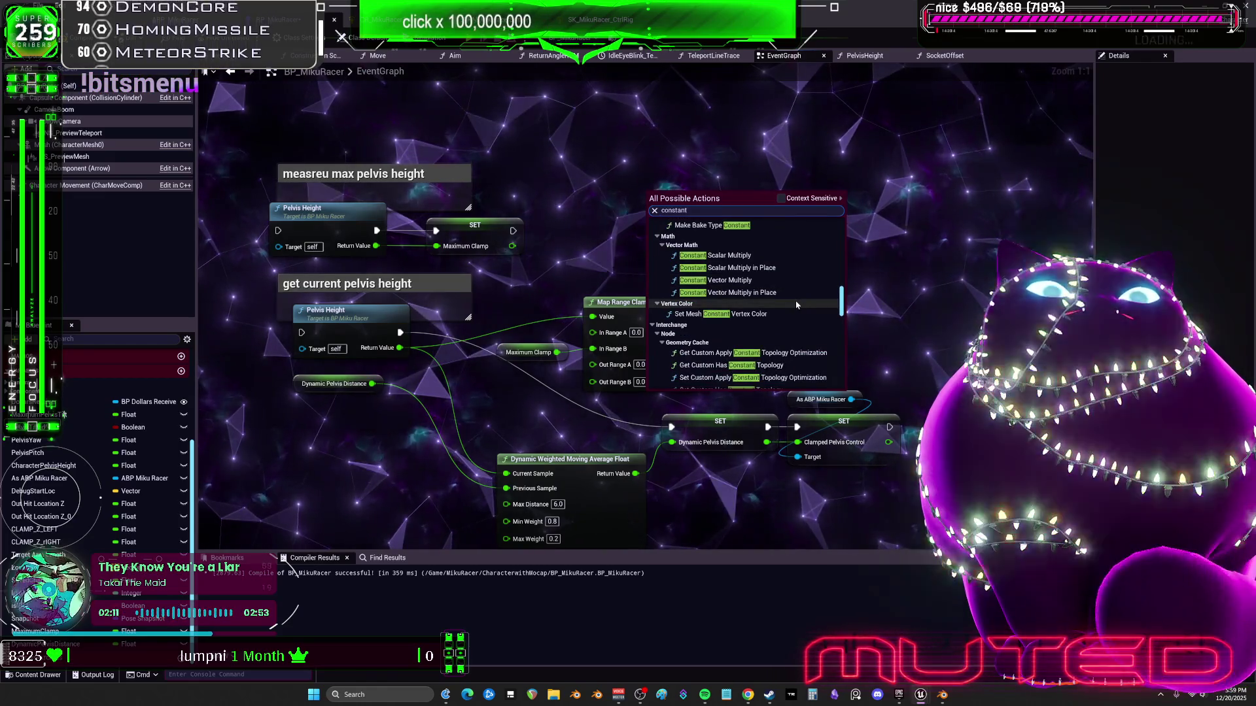
pyautogui.scroll(-2, 795, 305)
pyautogui.scroll(-5, 795, 310)
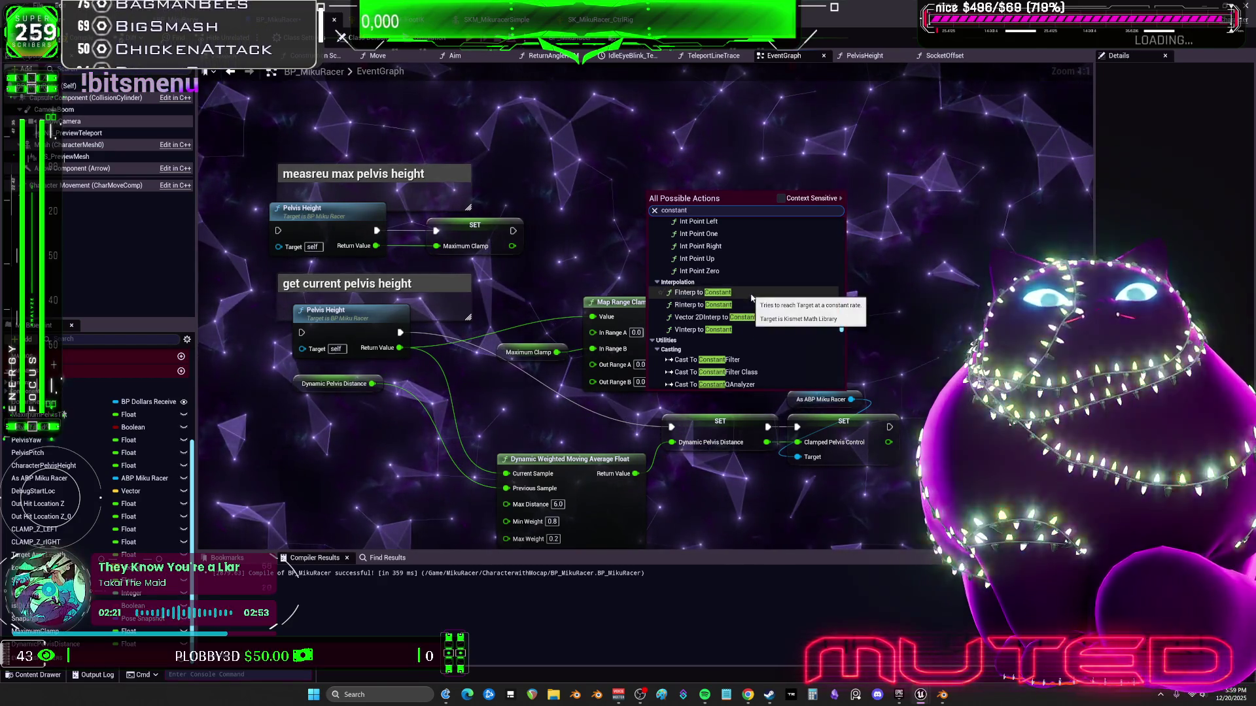
pyautogui.click(751, 292)
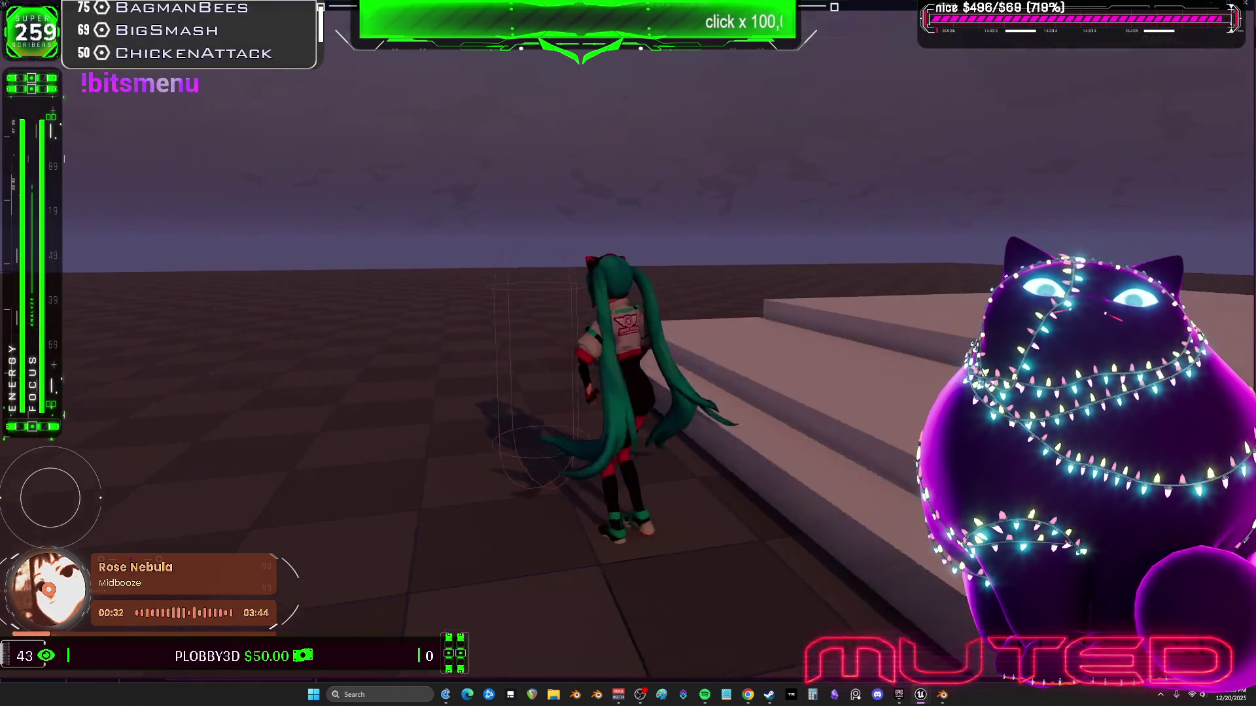
# Move the character forward with W in the game, then switch back to the Unreal editor windows
pyautogui.press('w')
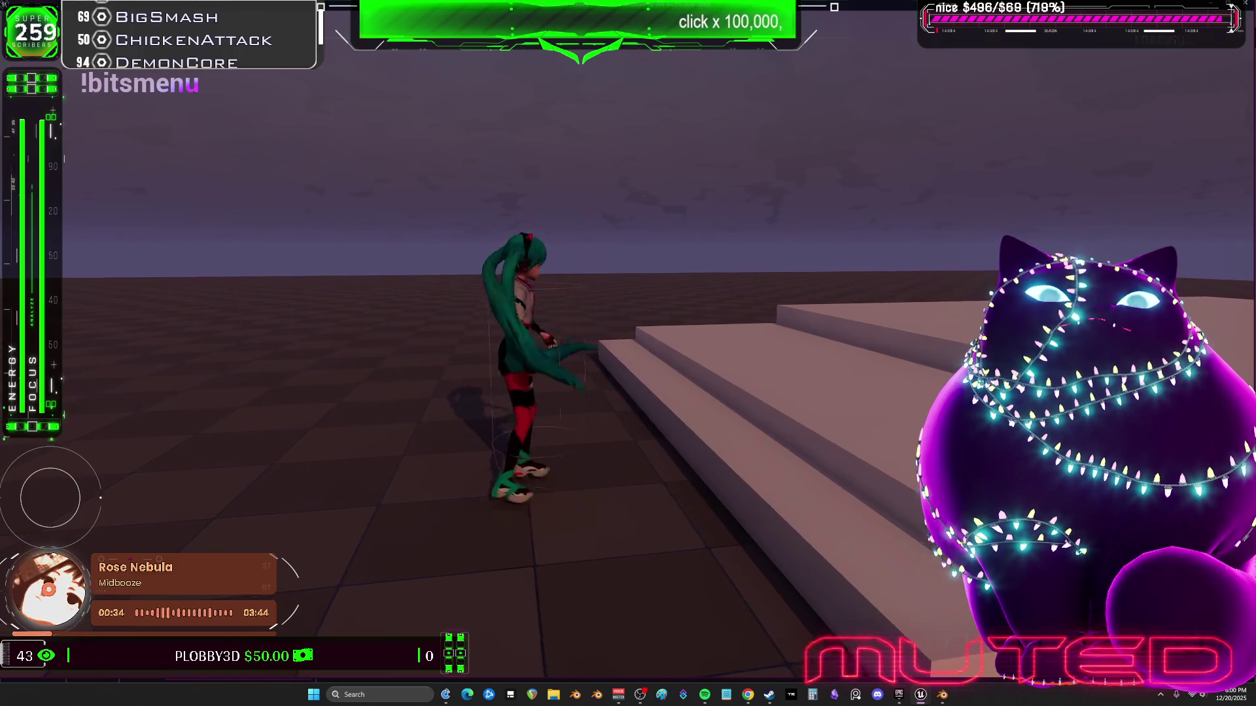
pyautogui.hotkey('alt', 'Tab')
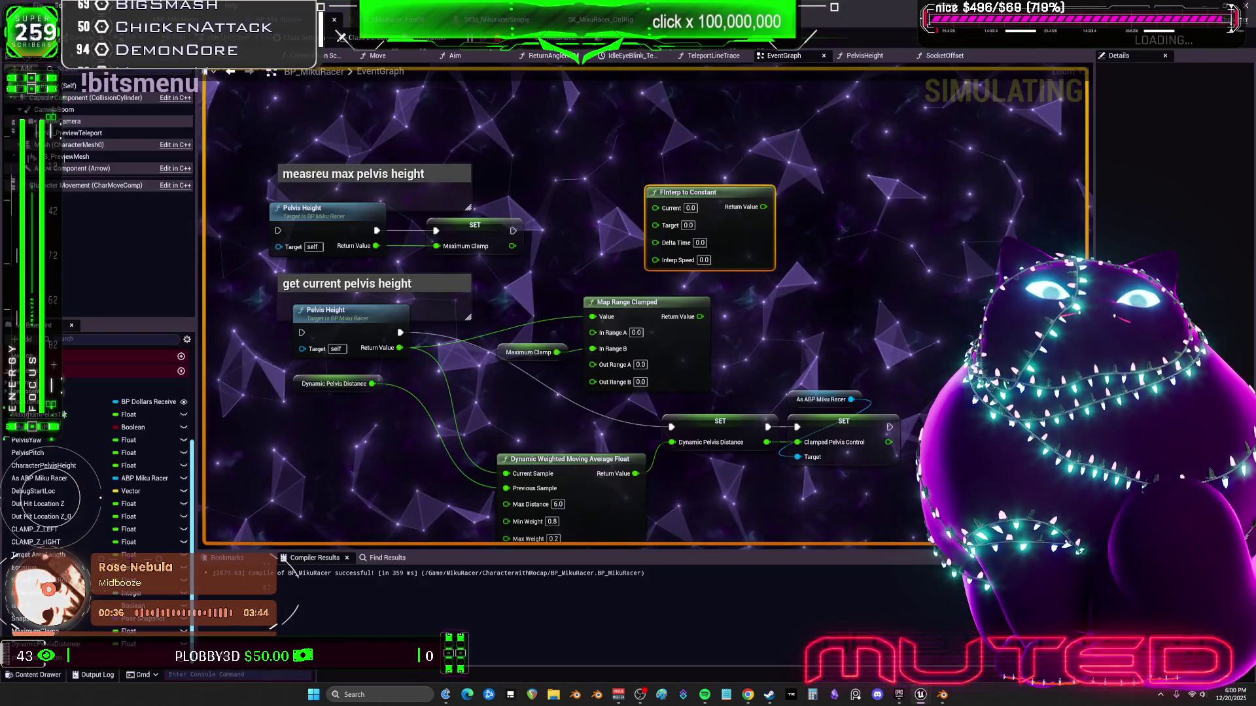
pyautogui.click(920, 696)
# Return to the running game in the full-screen Bewm Preview window
pyautogui.moveTo(920, 698)
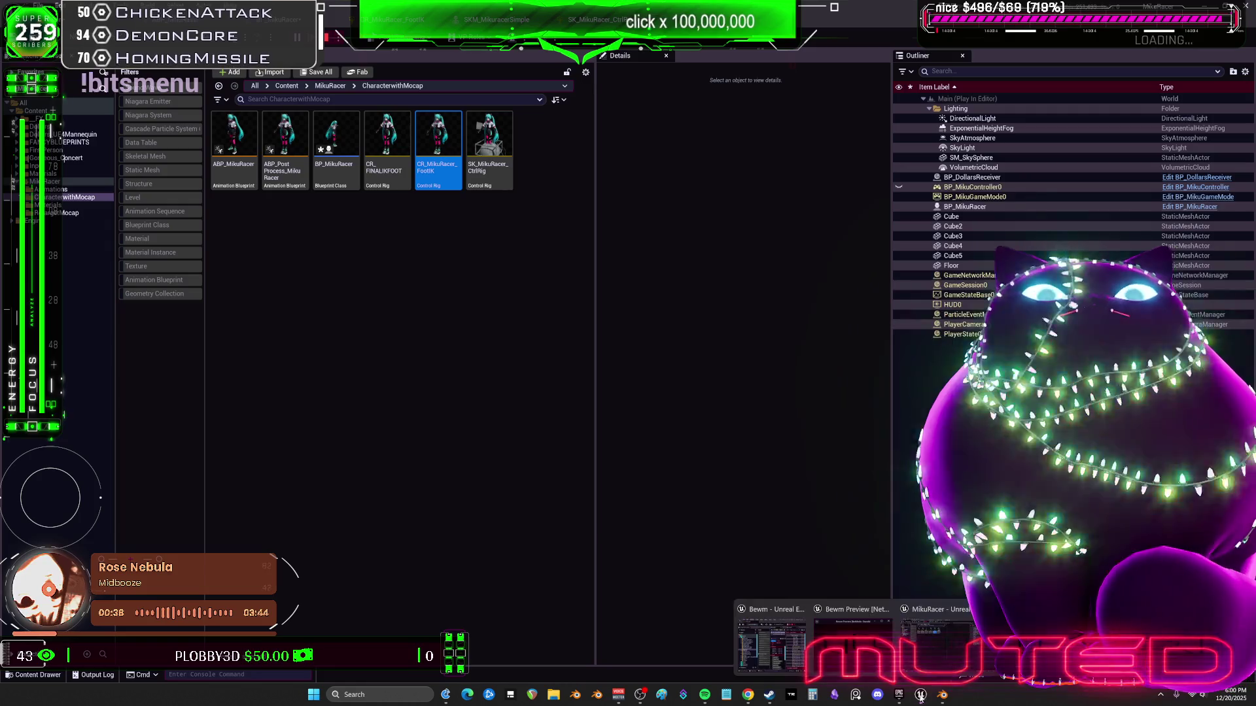
pyautogui.click(852, 644)
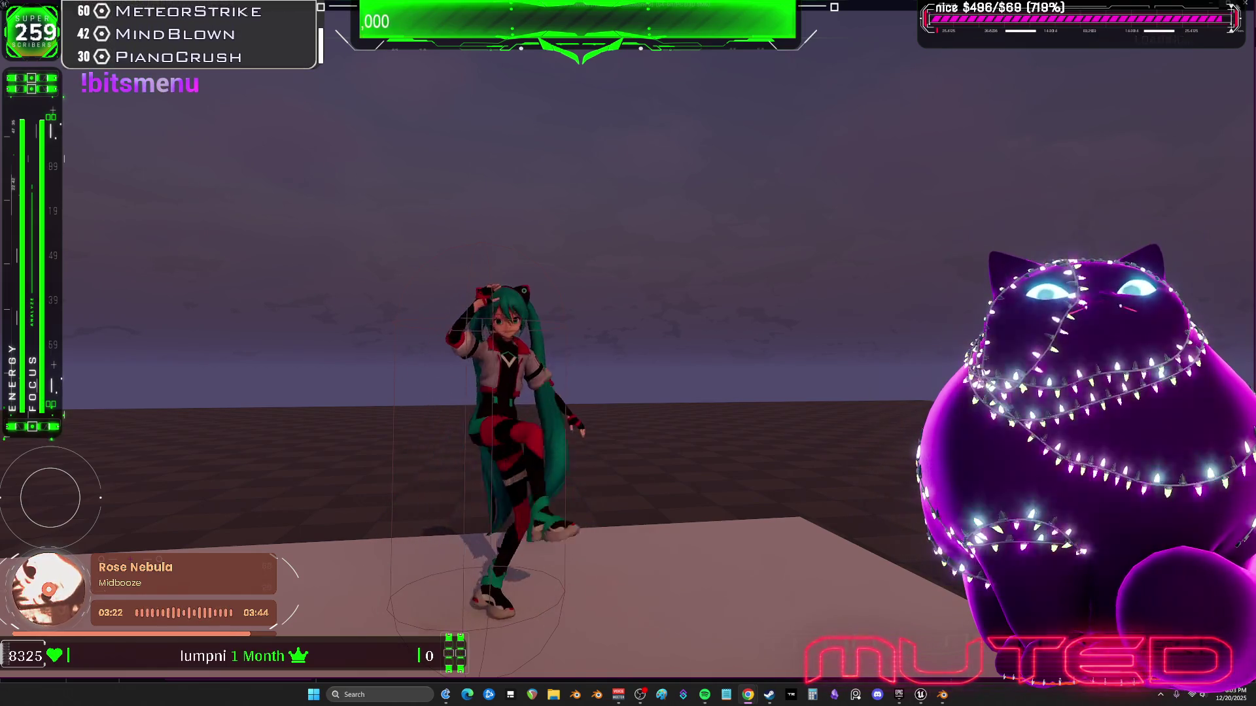
# Leave the game view, stop Play In Editor, and go back to the BP_MikuRacer event graph
pyautogui.hotkey('alt', 'Tab')
pyautogui.press('Escape')
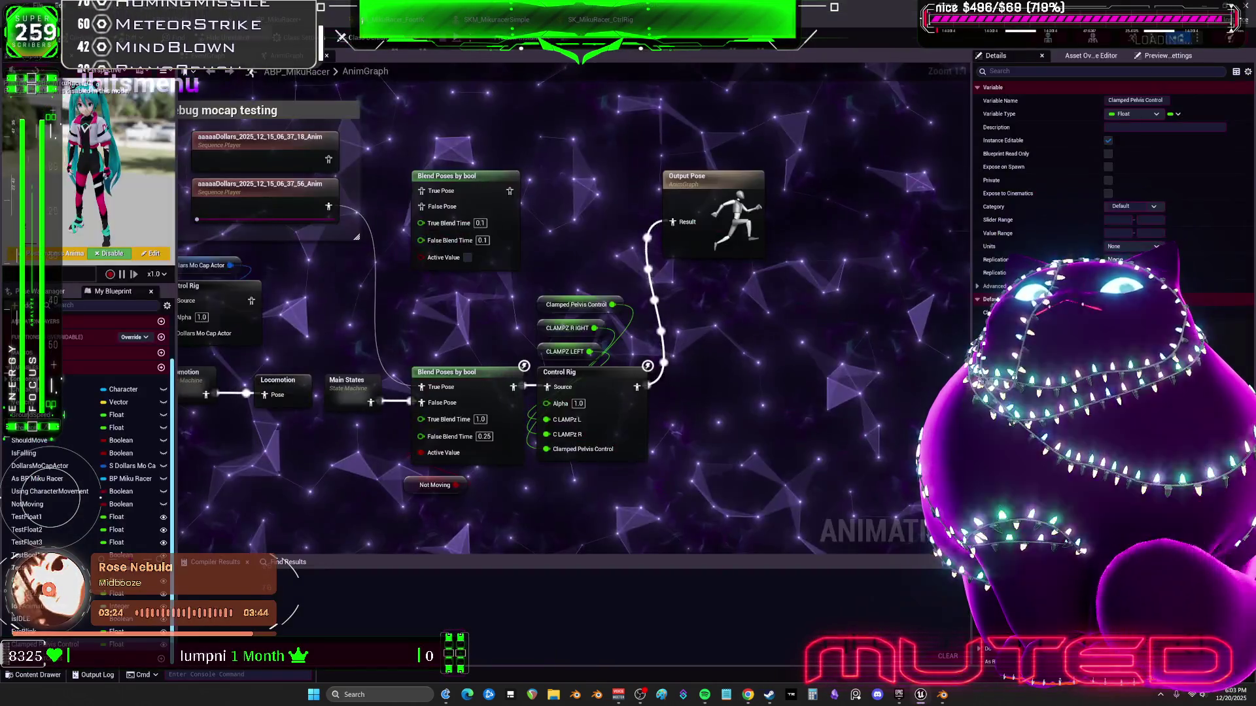
pyautogui.hotkey('alt', 'Tab')
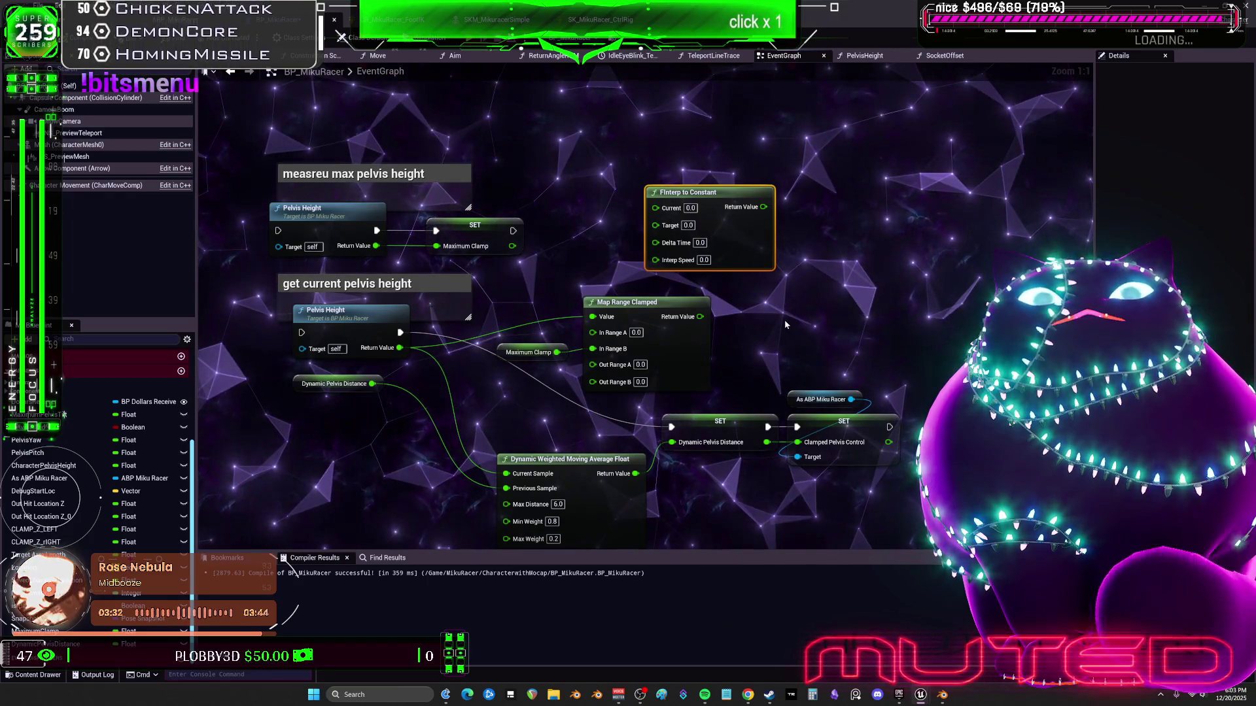
# Move the Event Tick node next to the Clamped Pelvis Control SET node
pyautogui.moveTo(642, 146); pyautogui.dragTo(655, 175)
pyautogui.rightClick(655, 175)
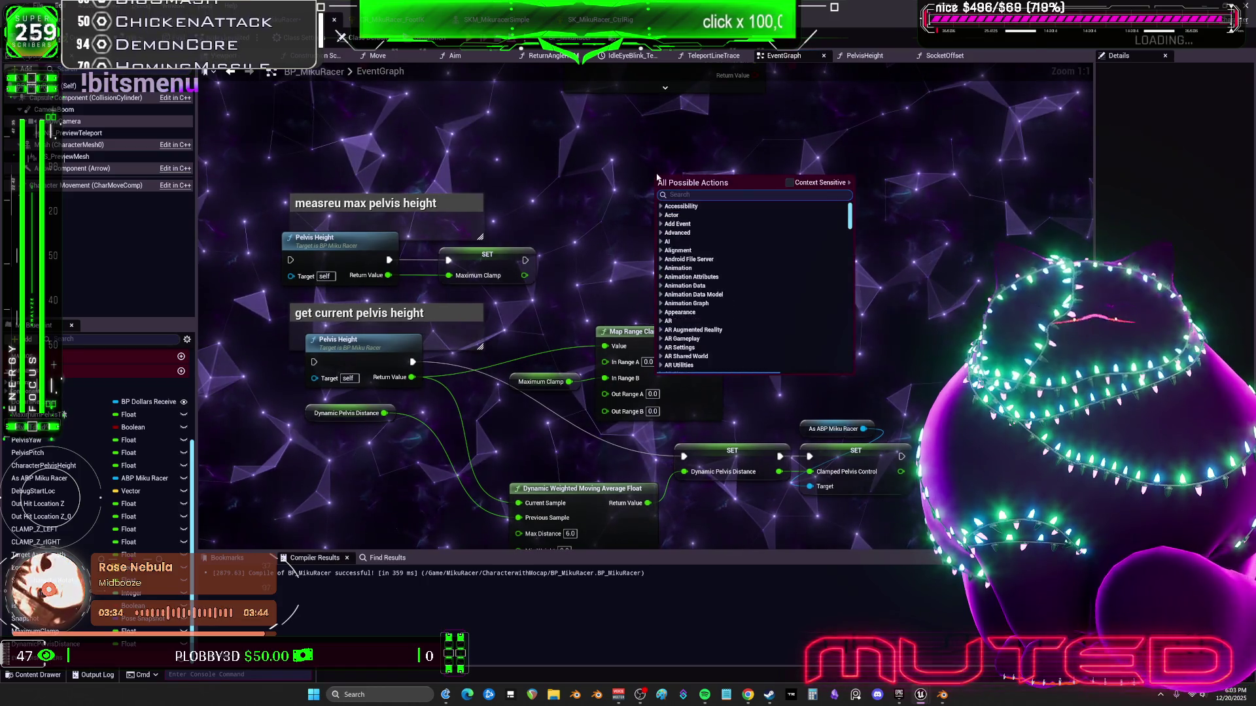
pyautogui.click(853, 334)
pyautogui.scroll(-4, 717, 193)
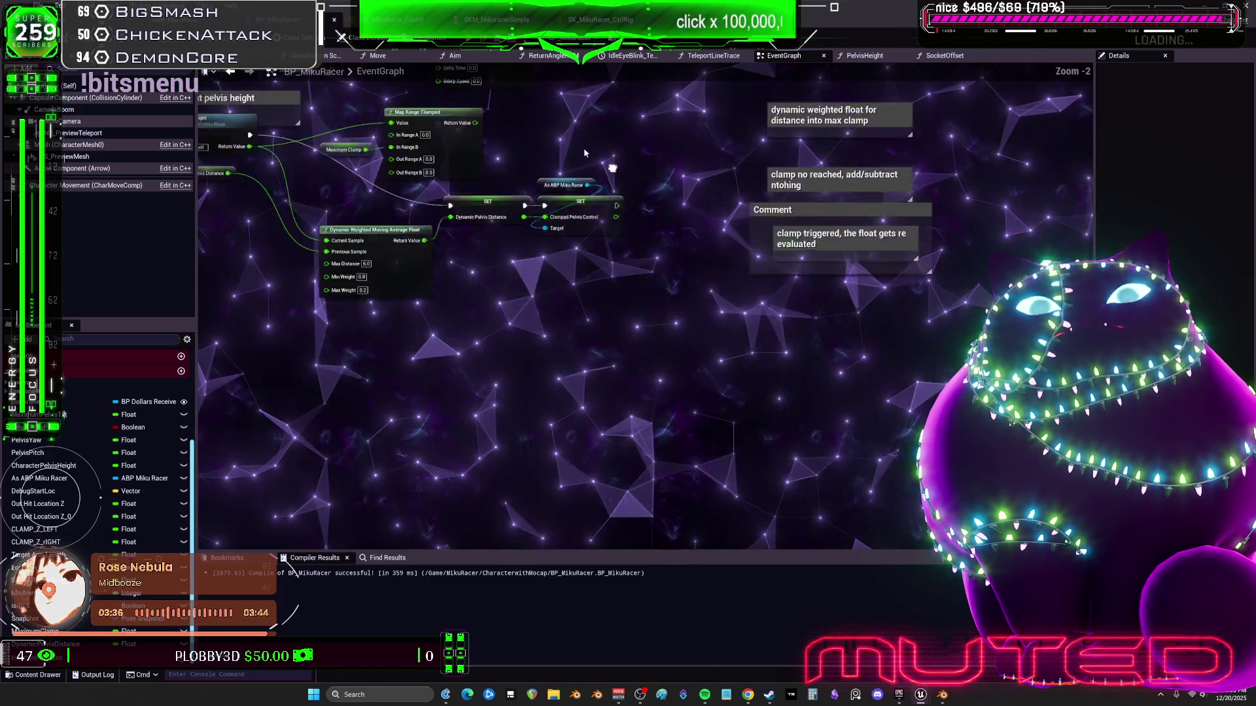
pyautogui.scroll(4, 718, 193)
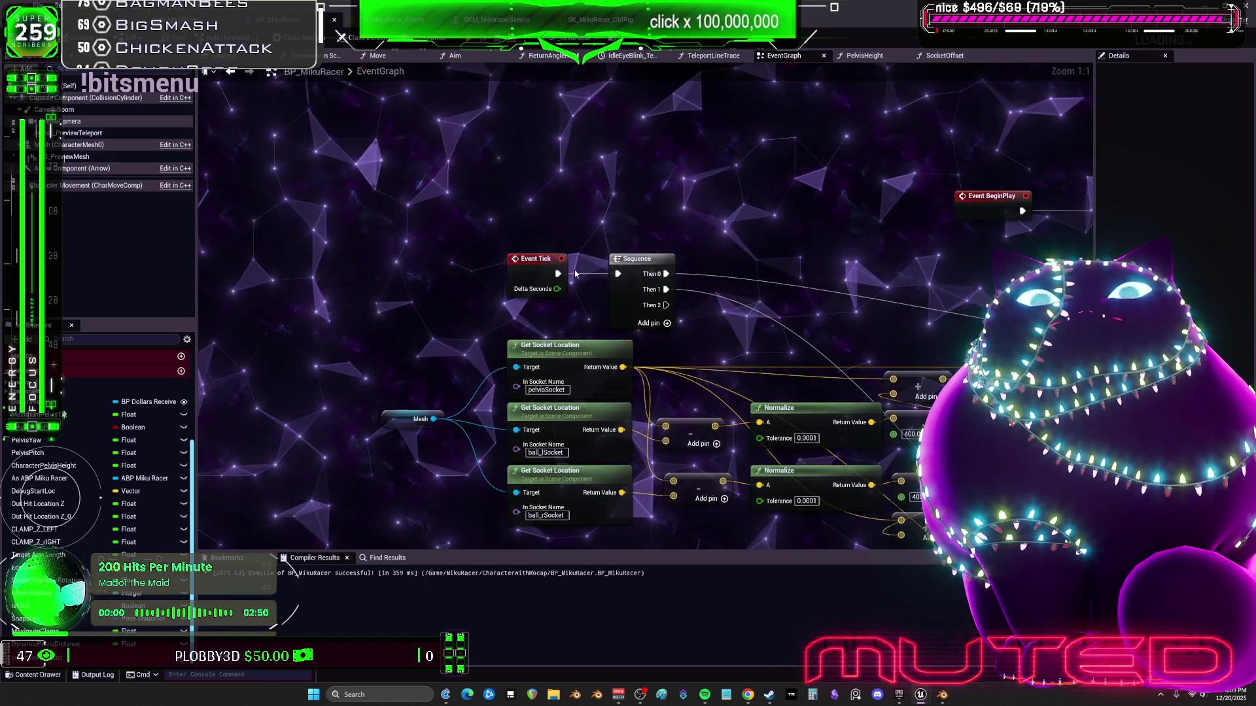
pyautogui.moveTo(458, 196)
pyautogui.mouseDown()
pyautogui.moveTo(405, 163)
pyautogui.moveTo(339, 66)
pyautogui.moveTo(419, 290)
pyautogui.moveTo(442, 226)
pyautogui.moveTo(507, 196)
pyautogui.moveTo(569, 222)
pyautogui.moveTo(582, 137)
pyautogui.moveTo(559, 490)
pyautogui.moveTo(553, 167)
pyautogui.moveTo(622, 183)
pyautogui.moveTo(658, 233)
pyautogui.moveTo(684, 367)
pyautogui.moveTo(850, 467)
pyautogui.moveTo(637, 419)
pyautogui.moveTo(640, 198)
pyautogui.moveTo(801, 266)
pyautogui.moveTo(857, 414)
pyautogui.moveTo(523, 327)
pyautogui.moveTo(673, 268)
pyautogui.moveTo(811, 314)
pyautogui.moveTo(752, 340)
pyautogui.moveTo(719, 471)
pyautogui.moveTo(808, 366)
pyautogui.moveTo(827, 510)
pyautogui.moveTo(646, 410)
pyautogui.moveTo(654, 425)
pyautogui.moveTo(746, 452)
pyautogui.moveTo(758, 334)
pyautogui.moveTo(728, 394)
pyautogui.mouseUp()
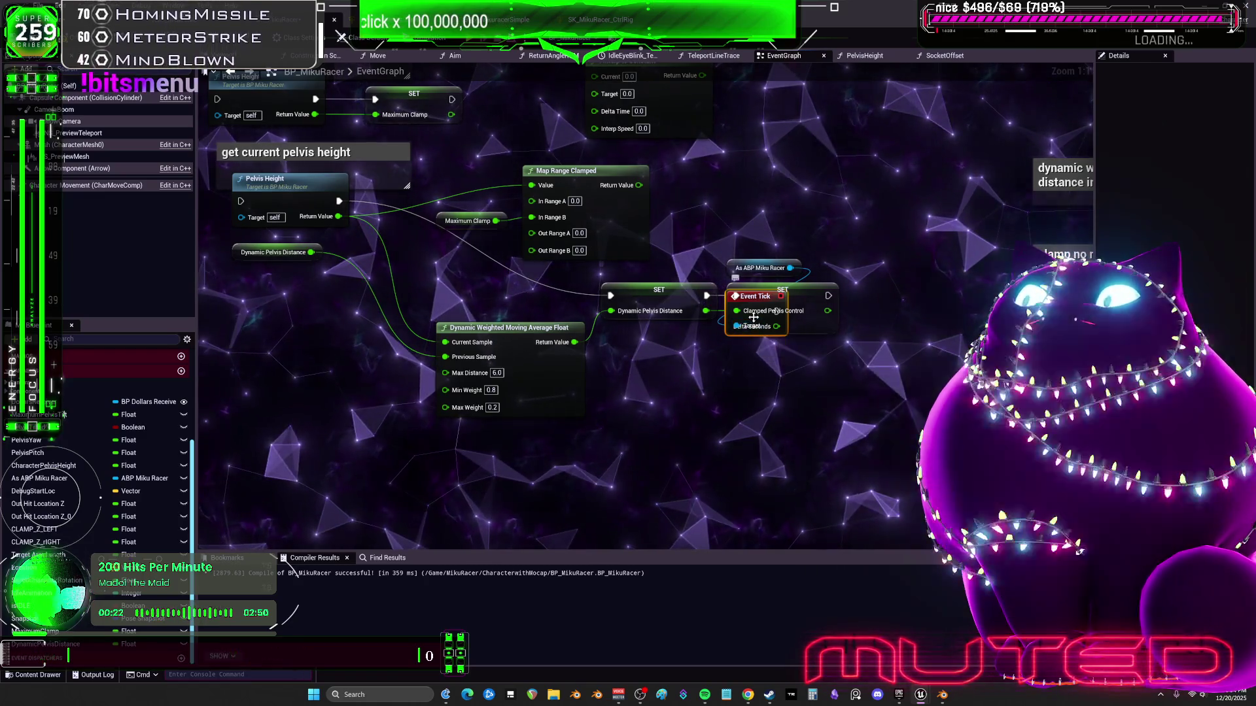
# Paste an Event Tick node near the max pelvis height comment
pyautogui.moveTo(744, 359)
pyautogui.mouseDown()
pyautogui.moveTo(727, 392)
pyautogui.moveTo(895, 353)
pyautogui.moveTo(921, 577)
pyautogui.moveTo(909, 569)
pyautogui.moveTo(929, 550)
pyautogui.mouseUp()
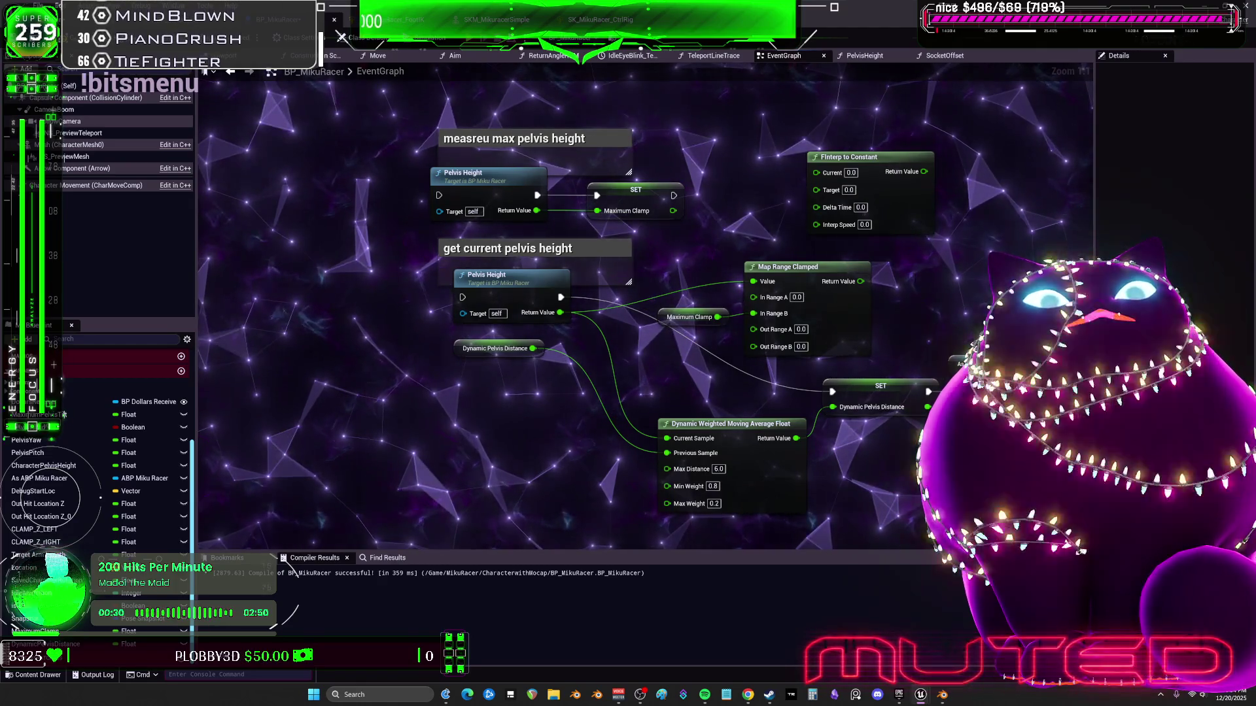
pyautogui.hotkey('ctrl', 'v')
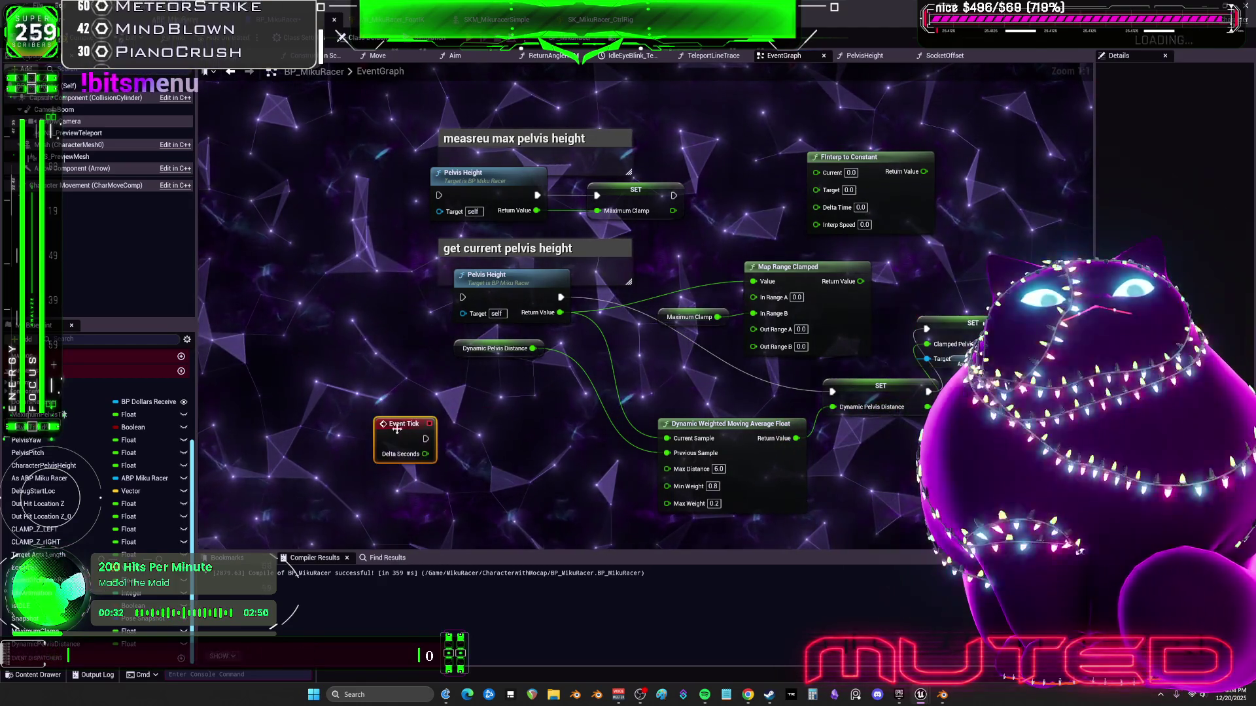
pyautogui.click(949, 324)
# Restore the editor to a smaller window and detach BP_MikuRacer into its own floating window
pyautogui.moveTo(948, 324)
pyautogui.mouseDown()
pyautogui.moveTo(948, 147)
pyautogui.moveTo(968, 584)
pyautogui.moveTo(912, 534)
pyautogui.mouseUp()
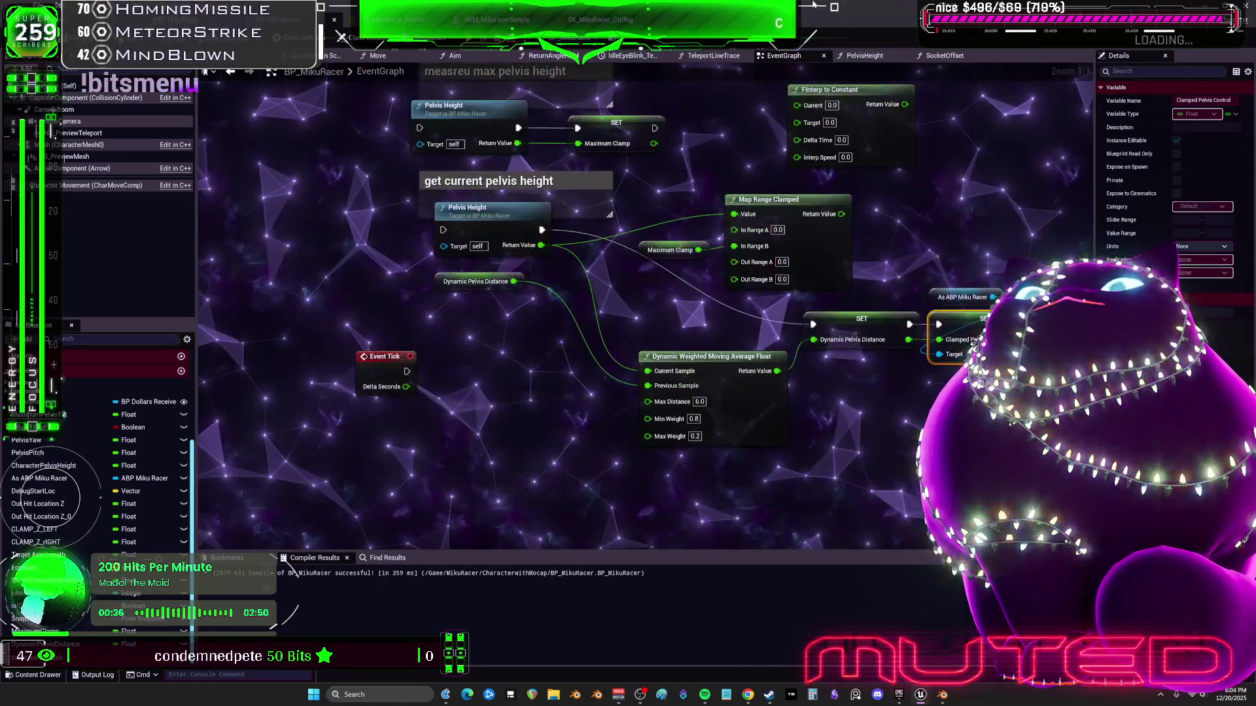
pyautogui.moveTo(804, 19); pyautogui.dragTo(775, 194)
pyautogui.moveTo(608, 195); pyautogui.dragTo(716, 274)
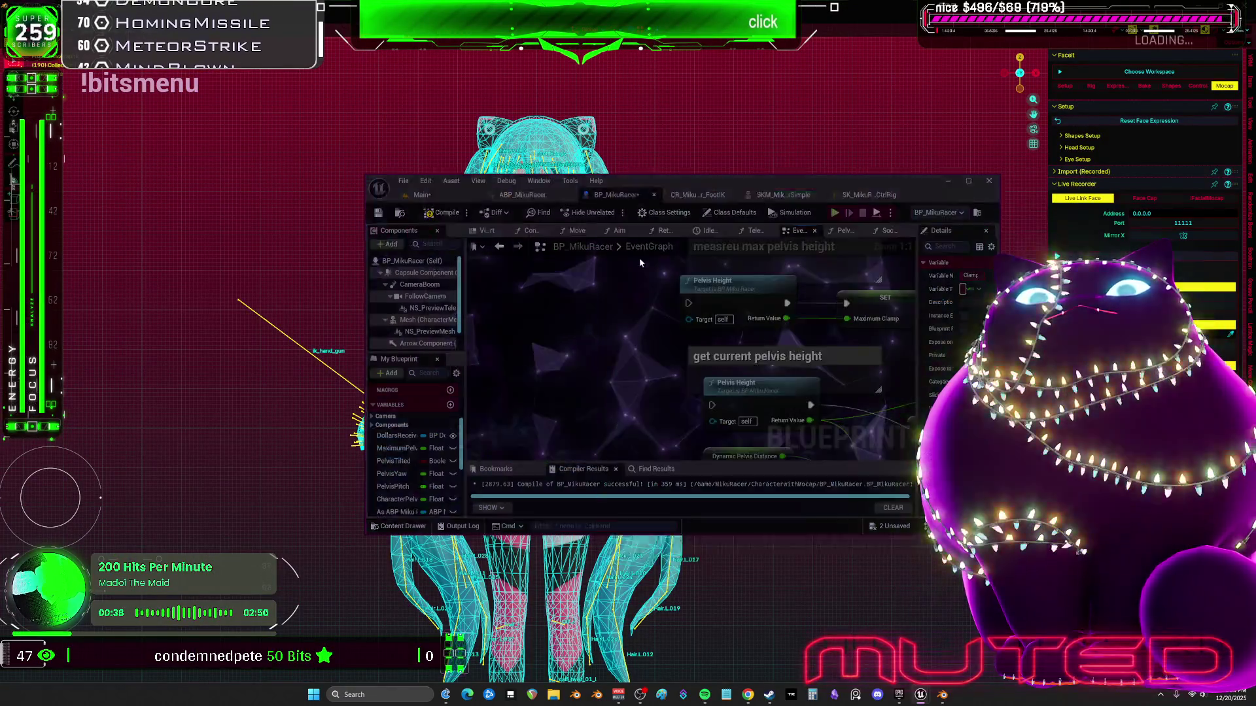
# Play the Miku rig animation in a smaller Blender window, then bring Unreal back in front
pyautogui.click(805, 40)
pyautogui.moveTo(805, 40); pyautogui.dragTo(764, 112)
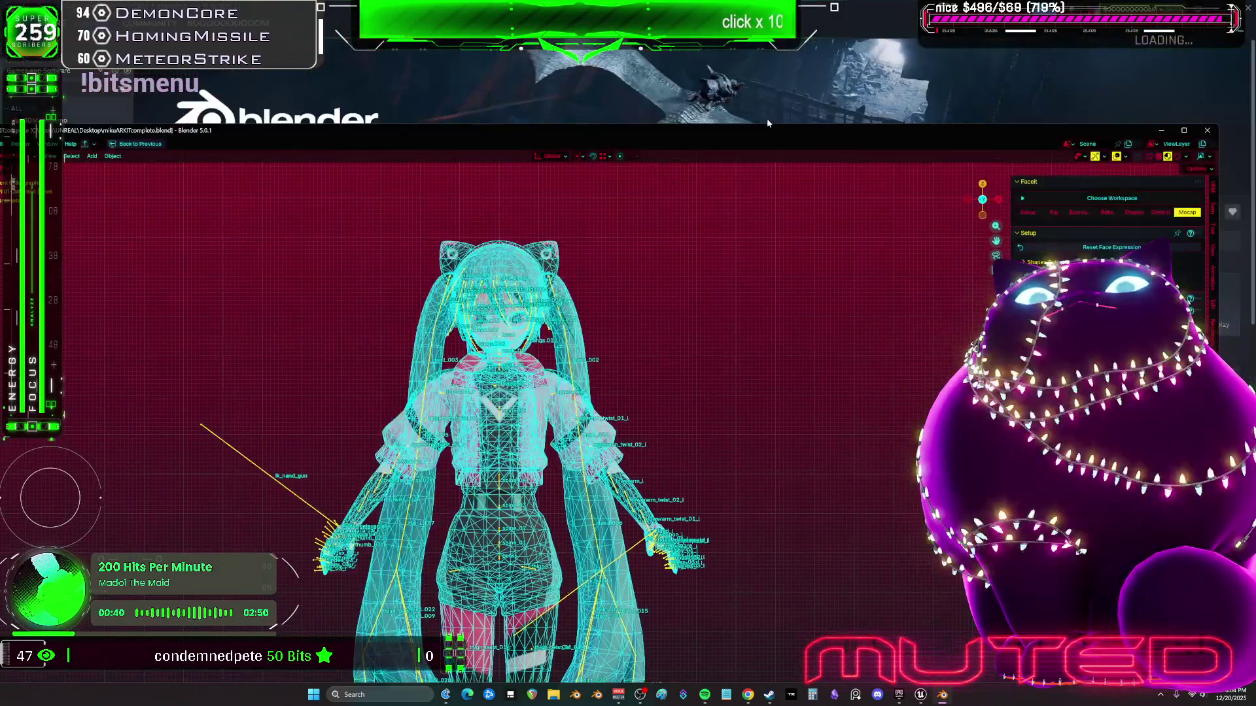
pyautogui.press('space')
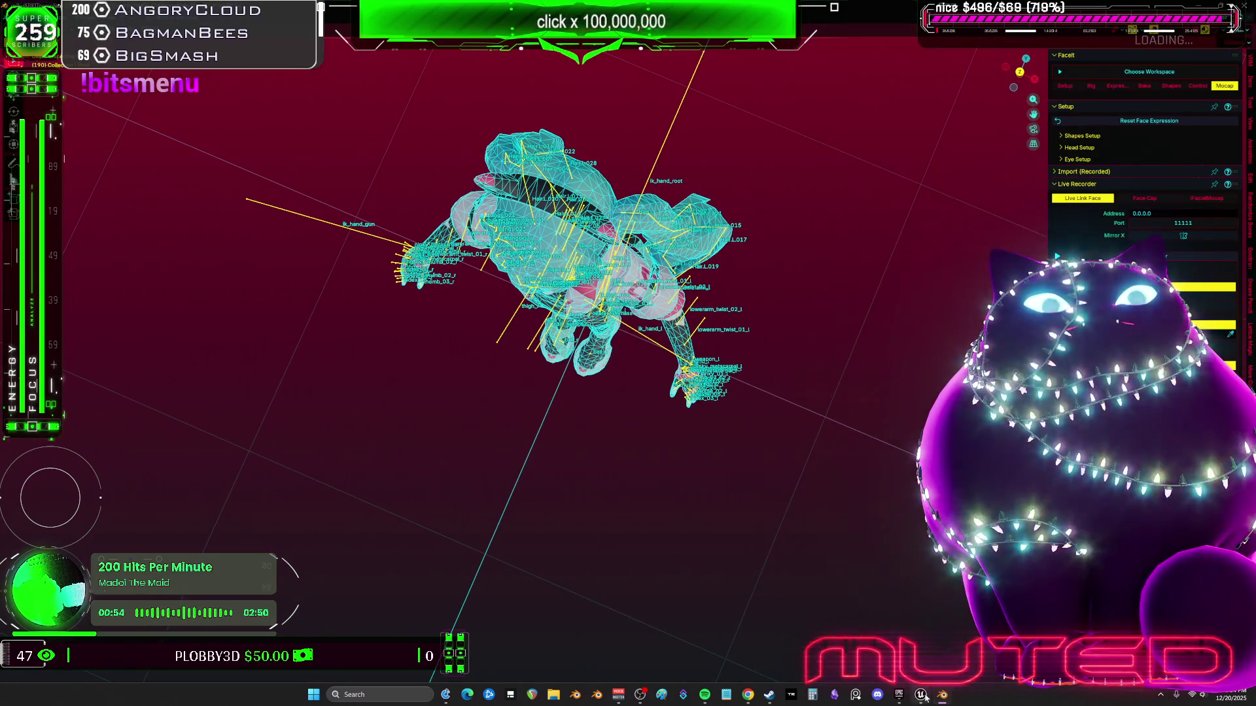
pyautogui.moveTo(922, 696)
pyautogui.click(909, 618)
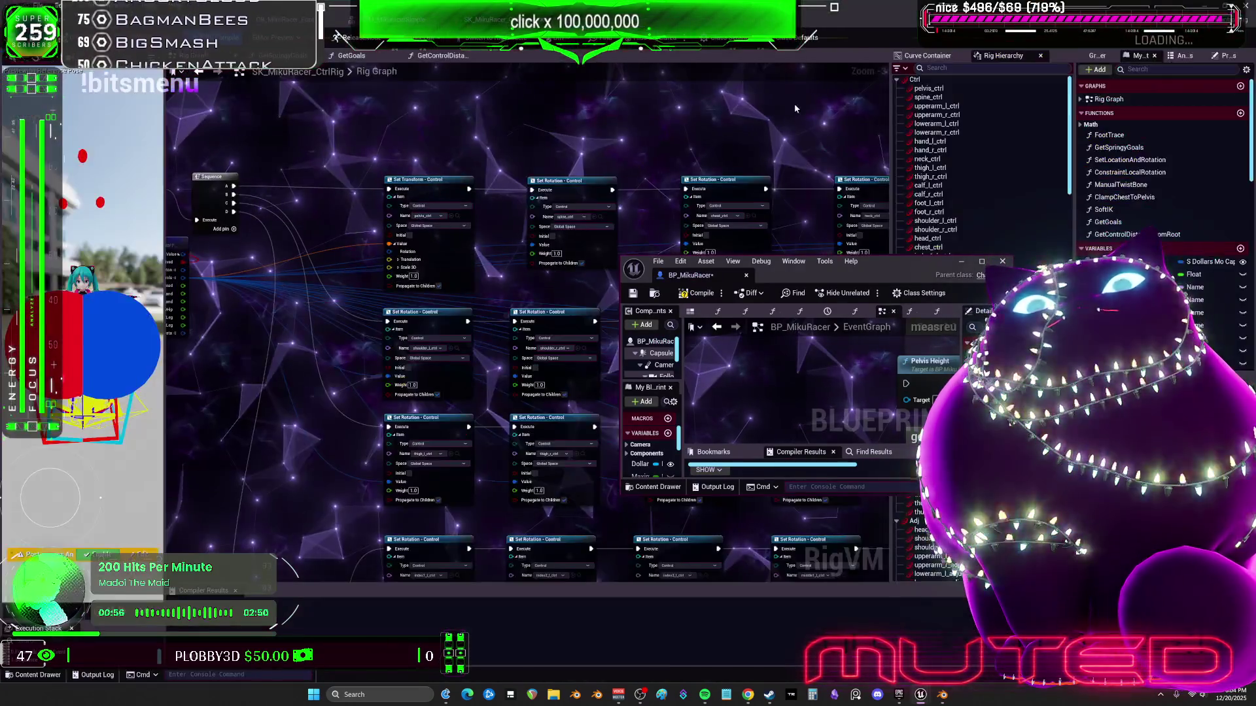
# Maximize the floating BP_MikuRacer Blueprint window so its EventGraph fills the screen
pyautogui.click(981, 261)
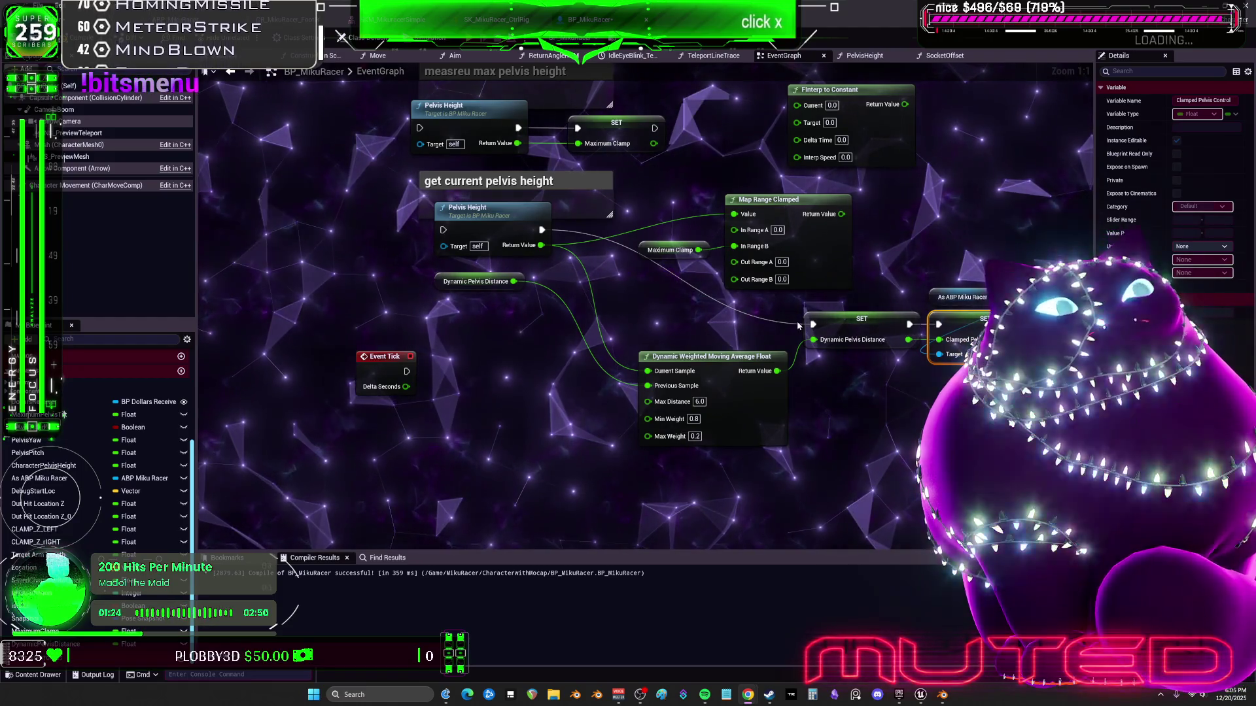
pyautogui.moveTo(530, 116); pyautogui.dragTo(584, 216)
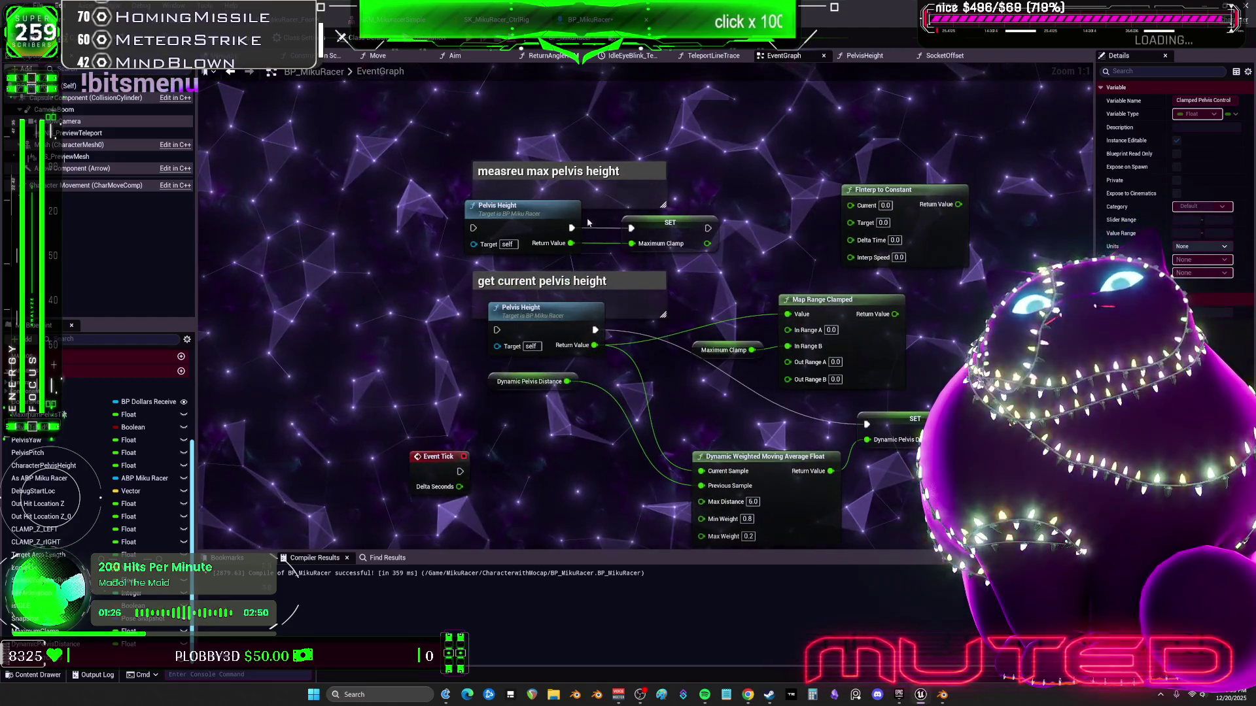
pyautogui.moveTo(561, 303)
pyautogui.mouseDown()
pyautogui.moveTo(576, 137)
pyautogui.moveTo(568, 417)
pyautogui.mouseUp()
pyautogui.moveTo(595, 330)
pyautogui.mouseDown()
pyautogui.moveTo(589, 79)
pyautogui.moveTo(629, 579)
pyautogui.moveTo(561, 499)
pyautogui.moveTo(589, 85)
pyautogui.moveTo(560, 323)
pyautogui.moveTo(588, 85)
pyautogui.moveTo(716, 98)
pyautogui.moveTo(589, 239)
pyautogui.moveTo(575, 111)
pyautogui.moveTo(573, 228)
pyautogui.mouseUp()
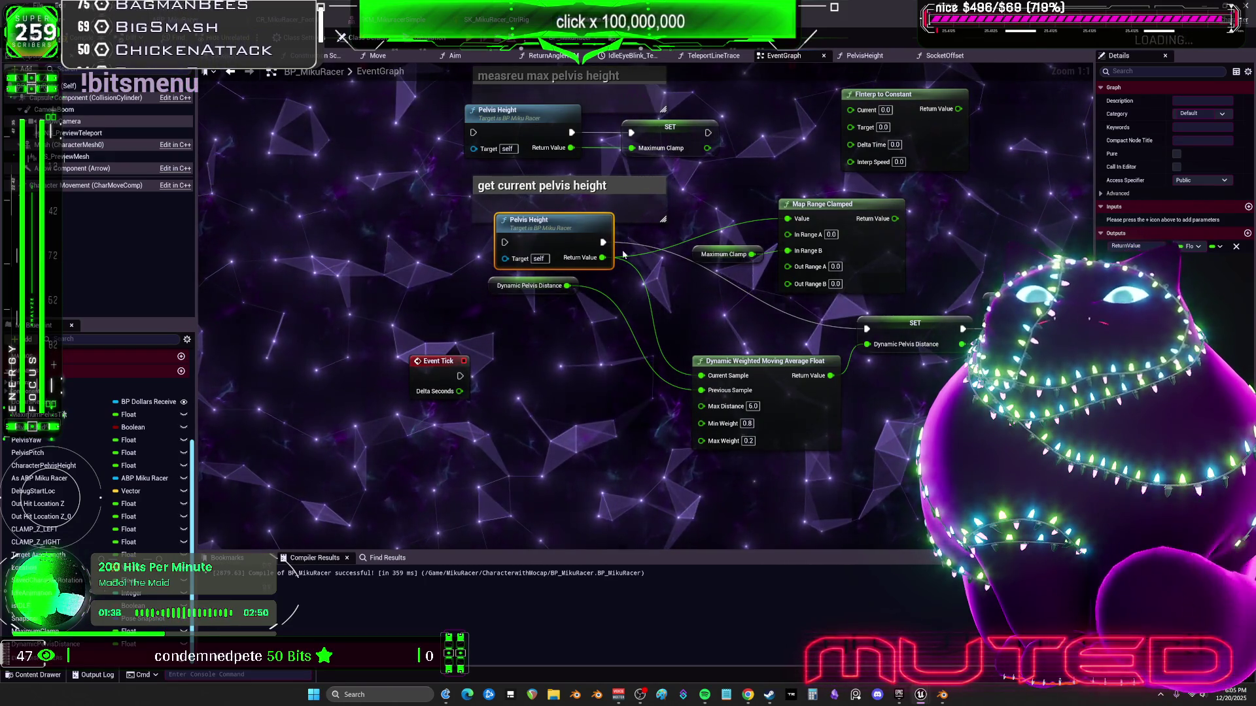
pyautogui.moveTo(934, 217); pyautogui.dragTo(799, 213)
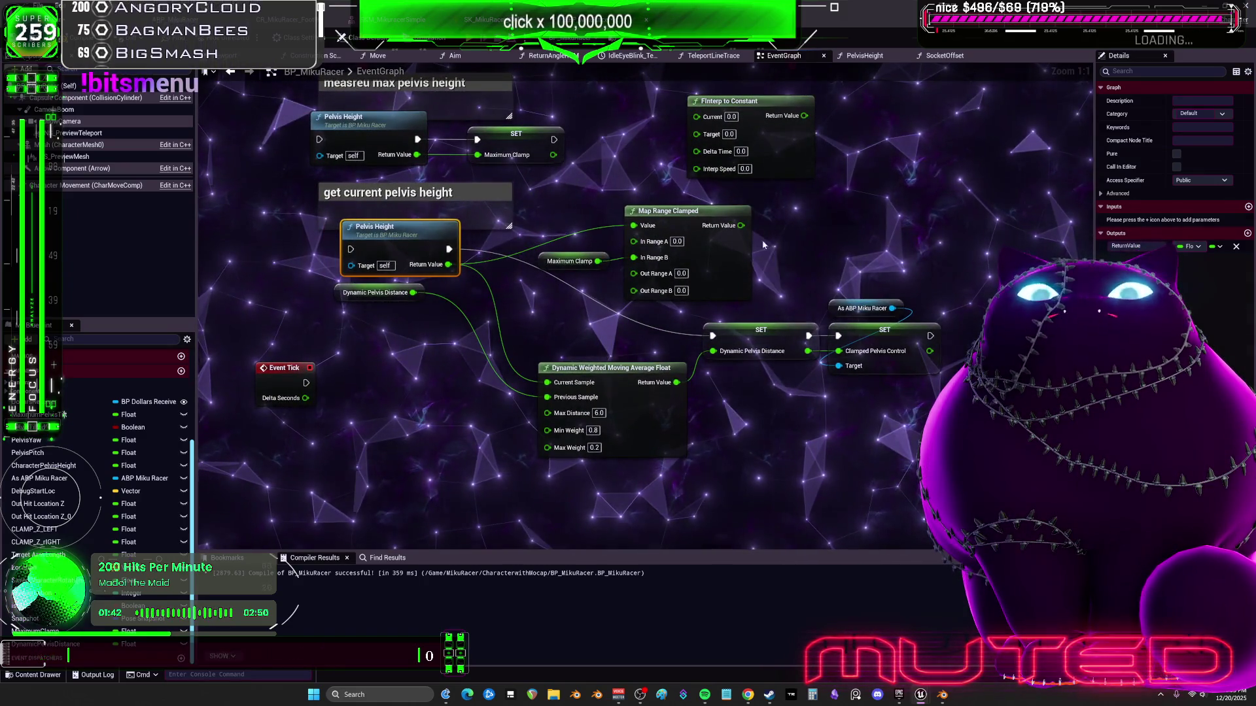
pyautogui.moveTo(784, 232)
pyautogui.mouseDown()
pyautogui.moveTo(724, 224)
pyautogui.moveTo(744, 193)
pyautogui.moveTo(735, 236)
pyautogui.moveTo(755, 274)
pyautogui.moveTo(745, 295)
pyautogui.moveTo(721, 240)
pyautogui.moveTo(734, 172)
pyautogui.moveTo(762, 172)
pyautogui.moveTo(764, 313)
pyautogui.moveTo(745, 235)
pyautogui.mouseUp()
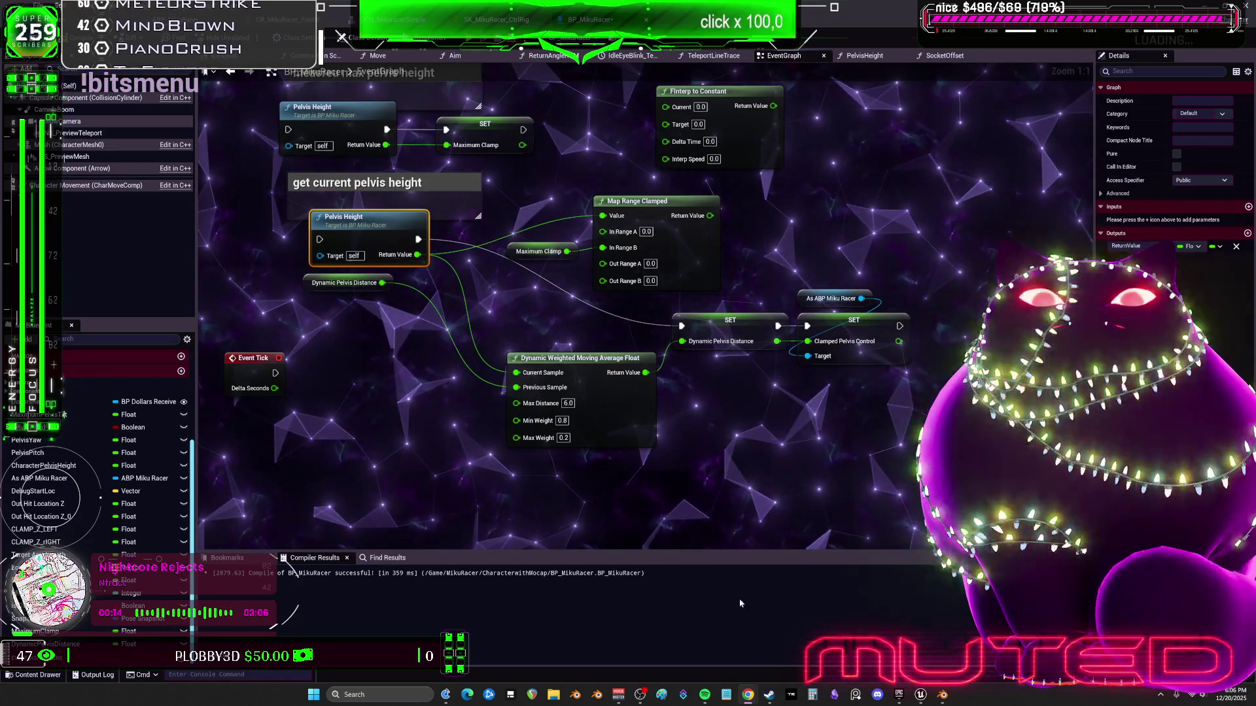
# Switch to Paint, invert the blank canvas to black with Ctrl+Shift+I, and zoom in
pyautogui.hotkey('alt', 'Tab')
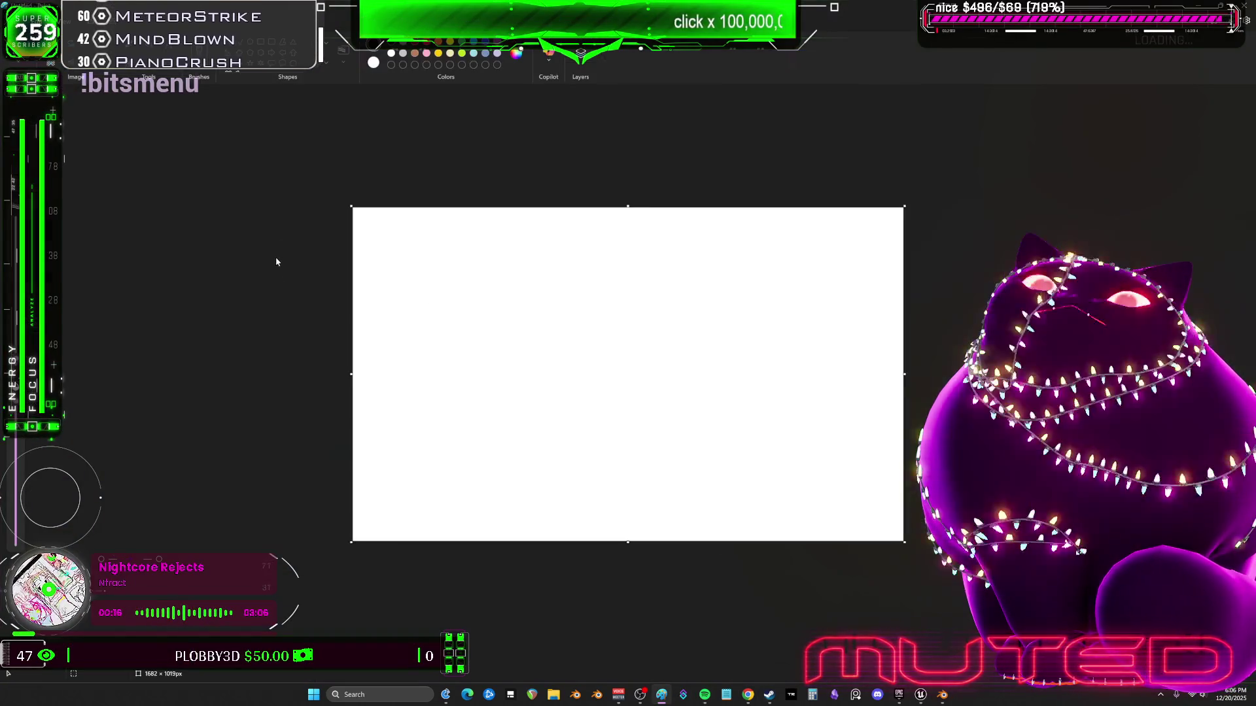
pyautogui.hotkey('ctrl', 'shift', 'i')
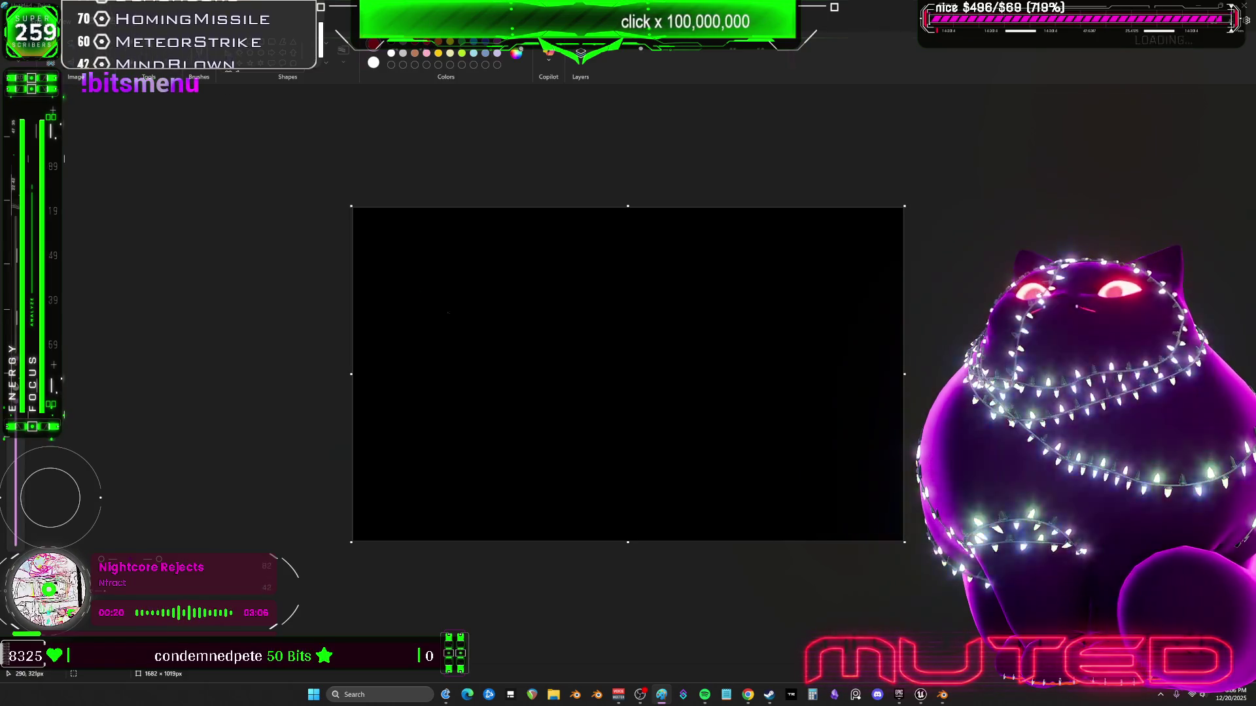
pyautogui.hotkey('ctrl', '+')
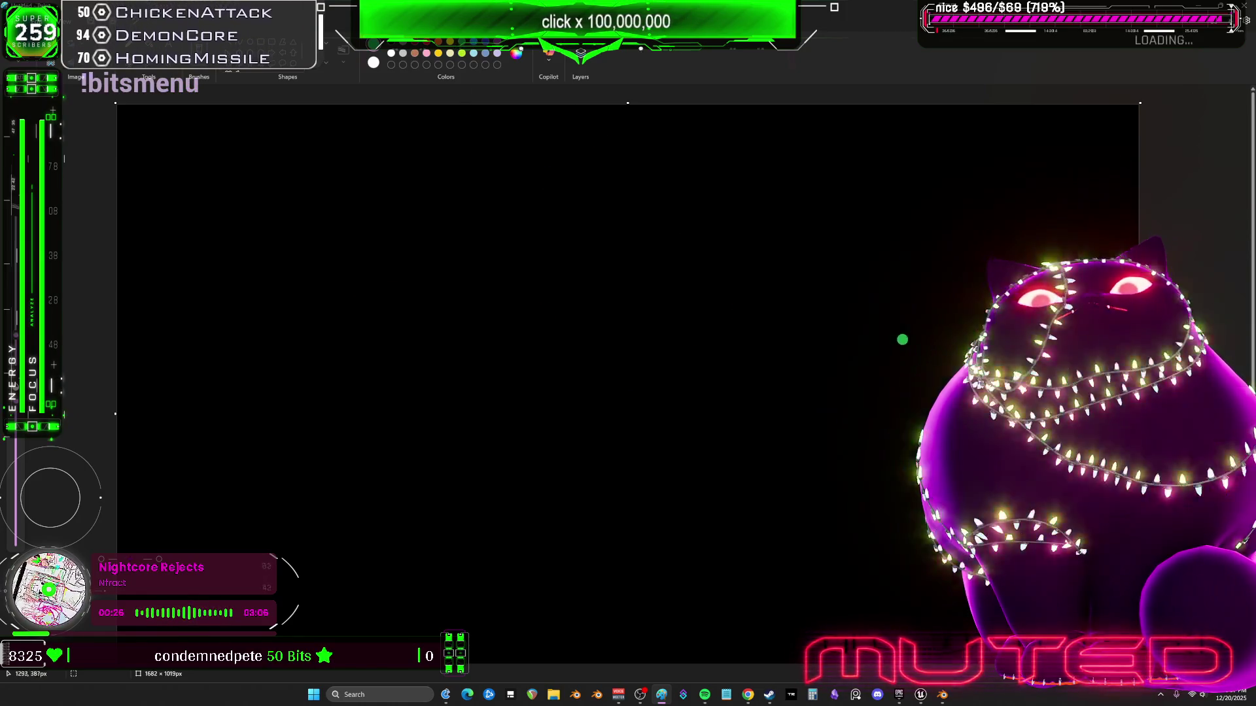
# Draw the green box's left side, bottom and top edge, then make white the active colour
pyautogui.moveTo(887, 356); pyautogui.dragTo(943, 457)
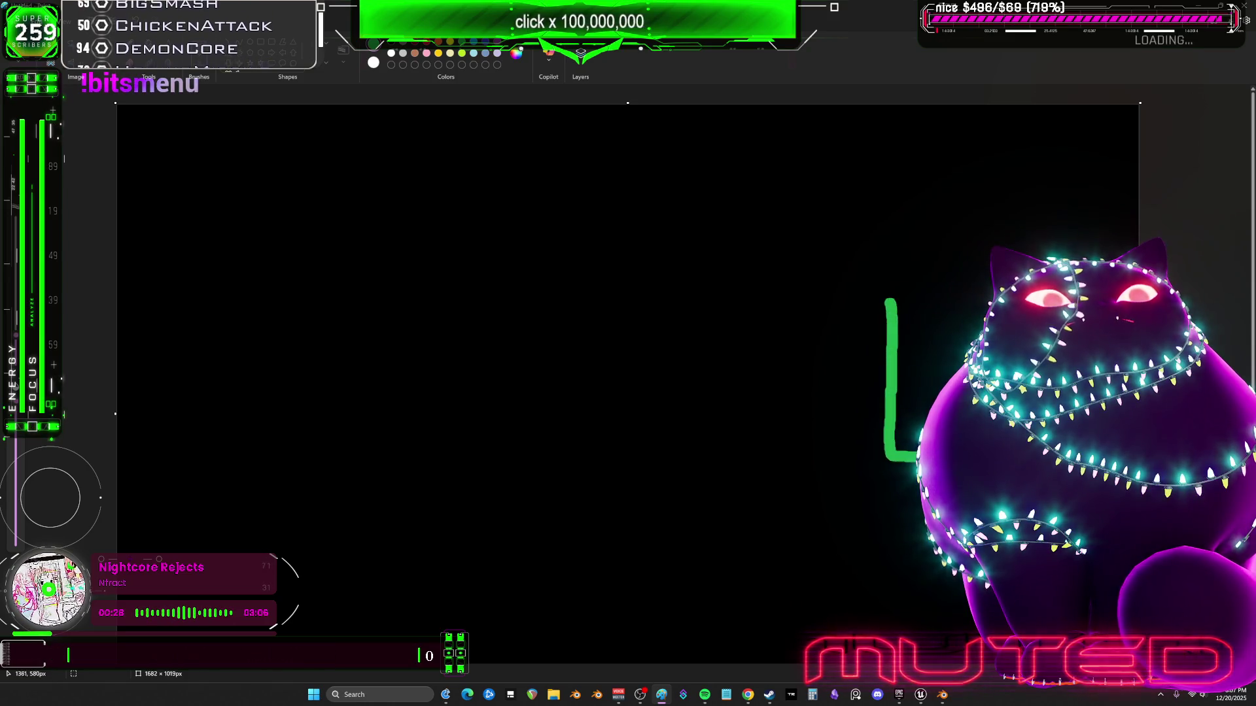
pyautogui.moveTo(994, 272)
pyautogui.mouseDown()
pyautogui.moveTo(885, 273)
pyautogui.moveTo(889, 307)
pyautogui.mouseUp()
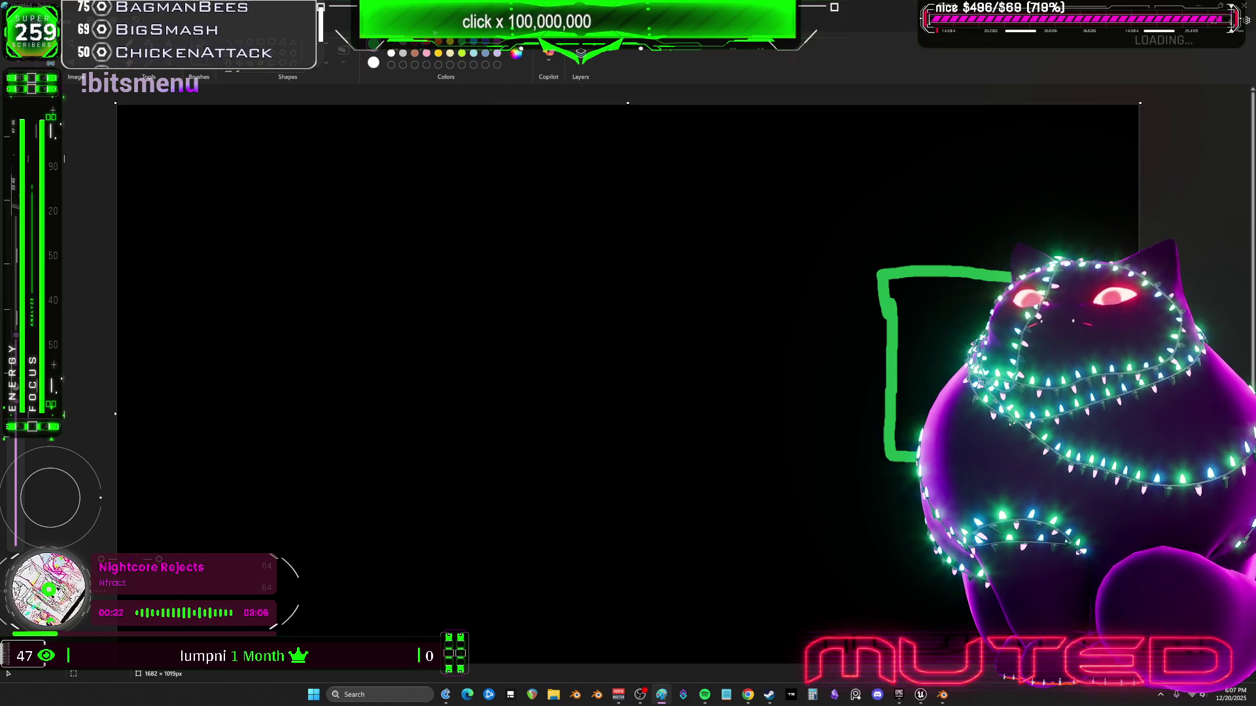
pyautogui.click(374, 62)
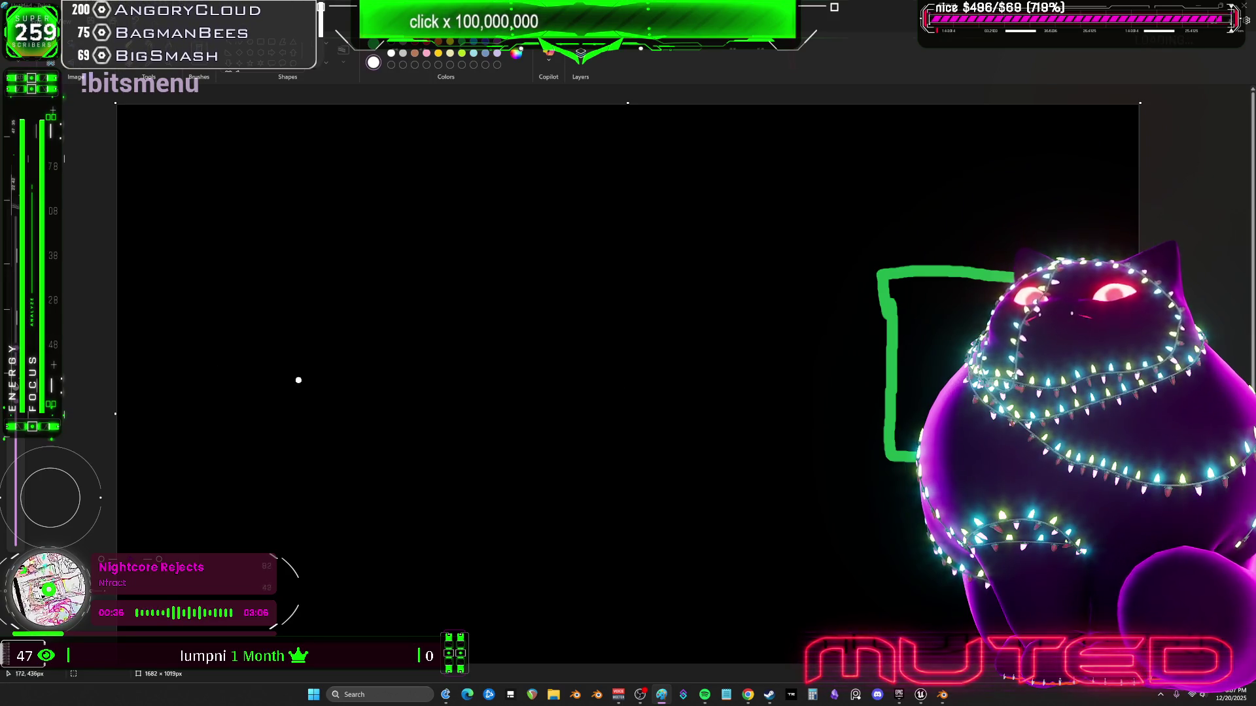
# Undo a stray white test stroke and add the 'o' of the Go label
pyautogui.keyDown('ctrl'); pyautogui.scroll(-1, 707, 401); pyautogui.keyUp('ctrl')
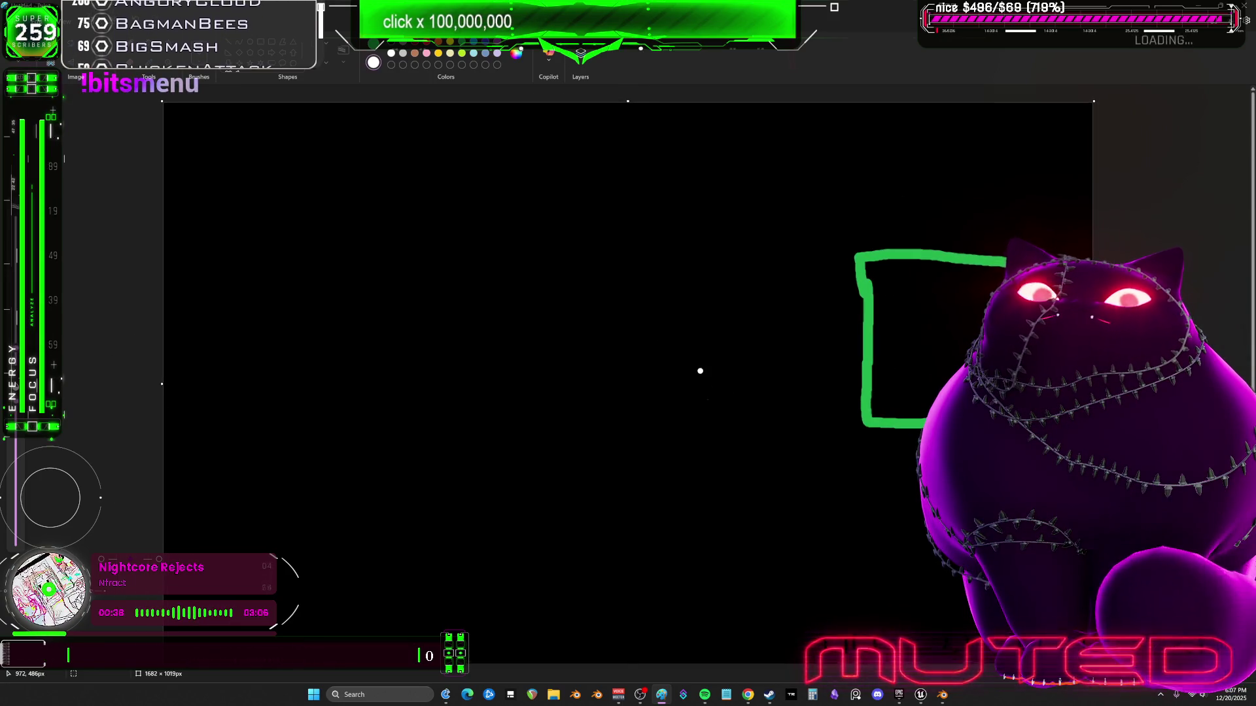
pyautogui.keyDown('ctrl'); pyautogui.scroll(-1, 700, 371); pyautogui.keyUp('ctrl')
pyautogui.moveTo(809, 557); pyautogui.dragTo(749, 542)
pyautogui.hotkey('ctrl', 'z')
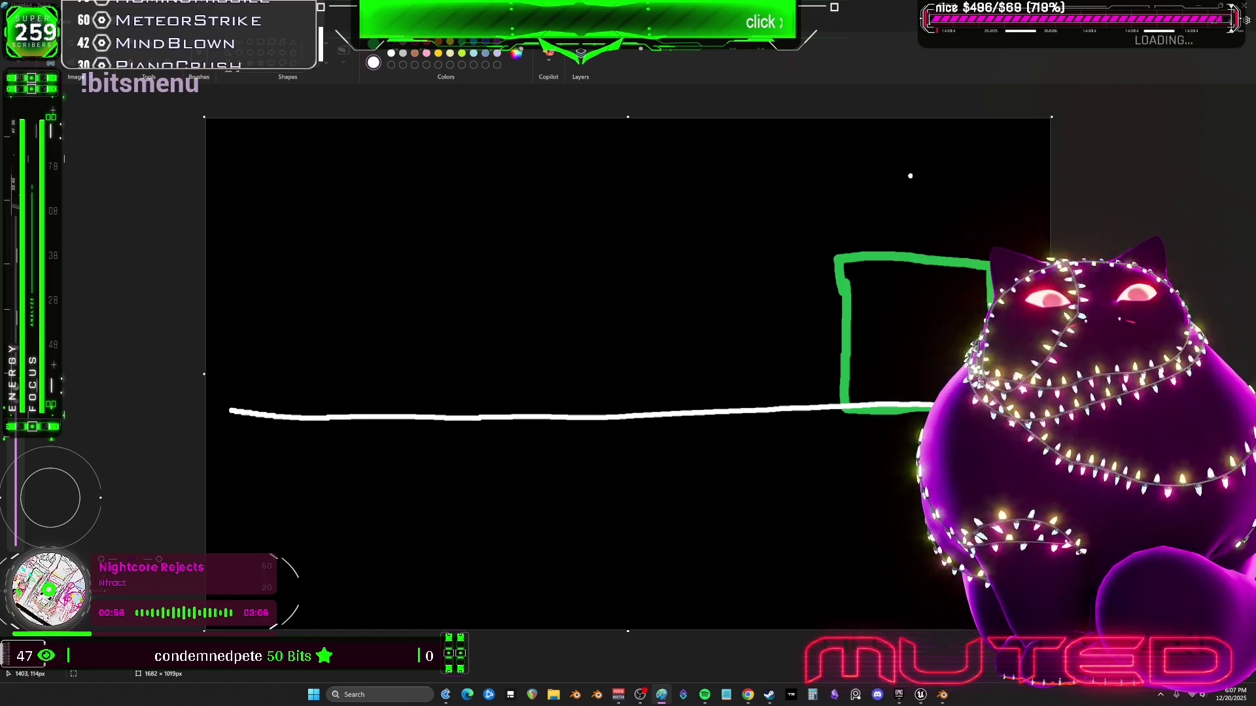
pyautogui.moveTo(947, 186)
pyautogui.mouseDown()
pyautogui.moveTo(926, 211)
pyautogui.moveTo(948, 190)
pyautogui.mouseUp()
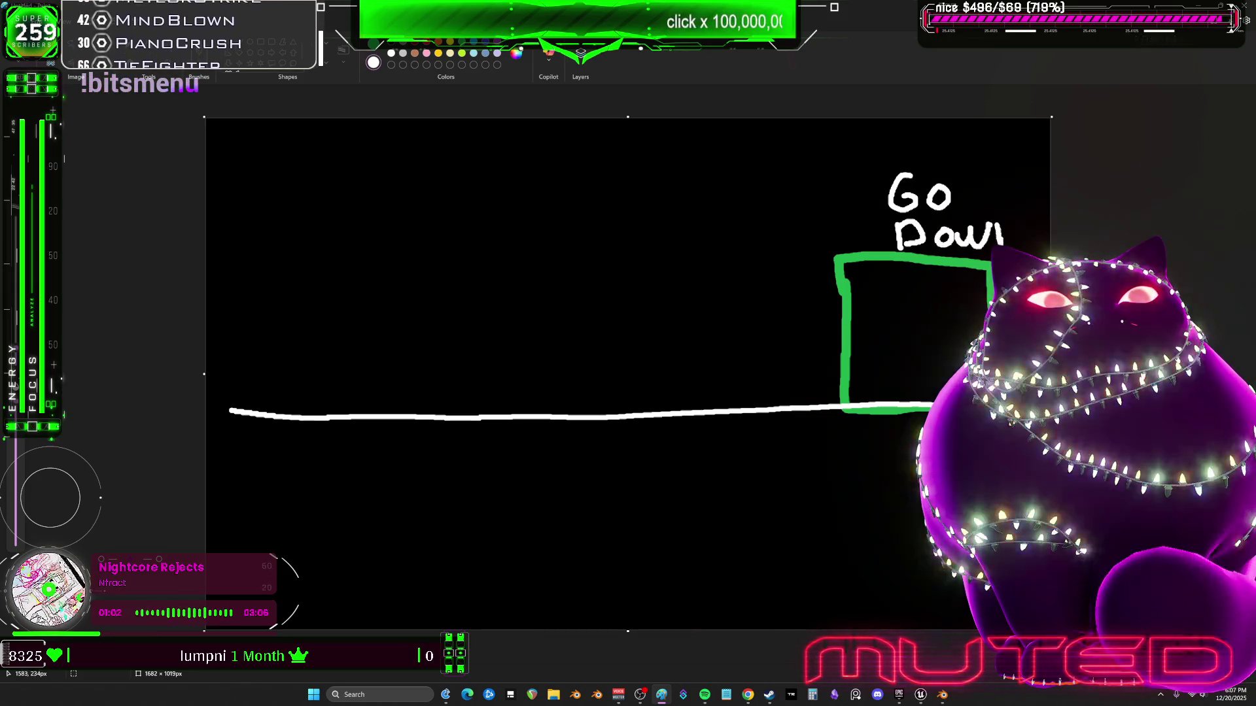
# Finish the white 'Go Down' label and undo a misdrawn stroke of the lower word
pyautogui.moveTo(1001, 239); pyautogui.dragTo(1029, 247)
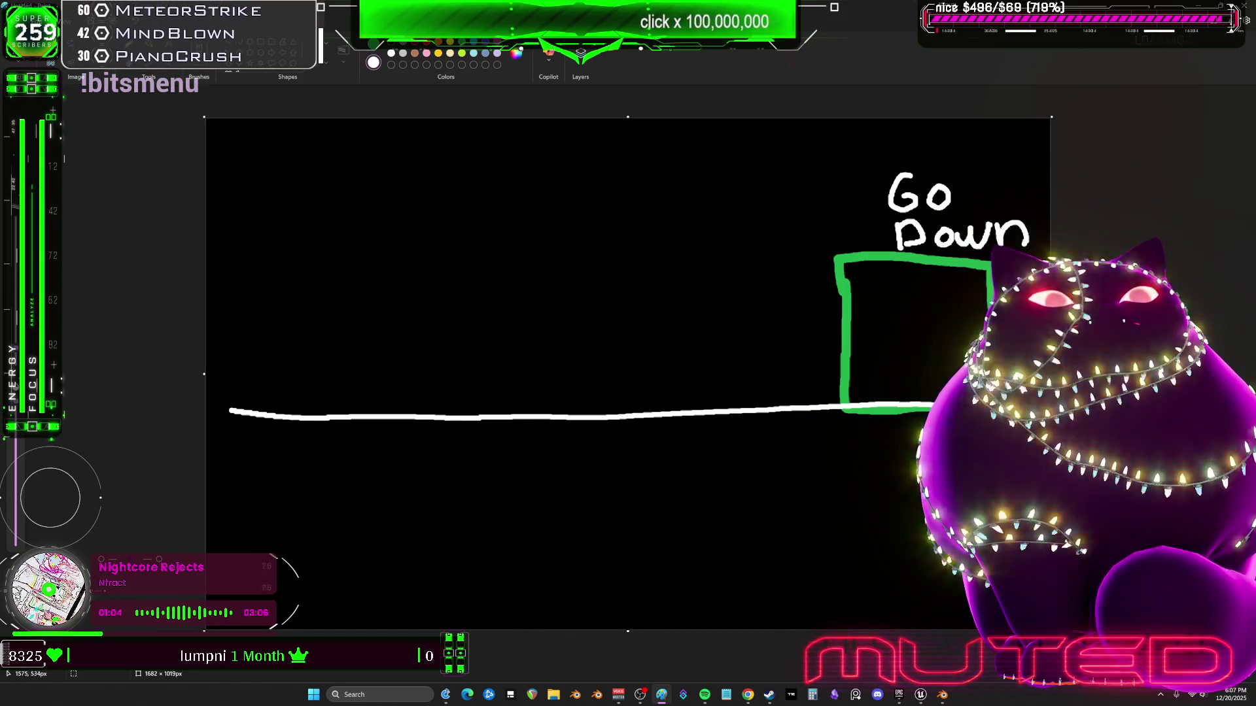
pyautogui.moveTo(883, 573)
pyautogui.mouseDown()
pyautogui.moveTo(861, 612)
pyautogui.moveTo(914, 584)
pyautogui.moveTo(956, 595)
pyautogui.moveTo(969, 581)
pyautogui.mouseUp()
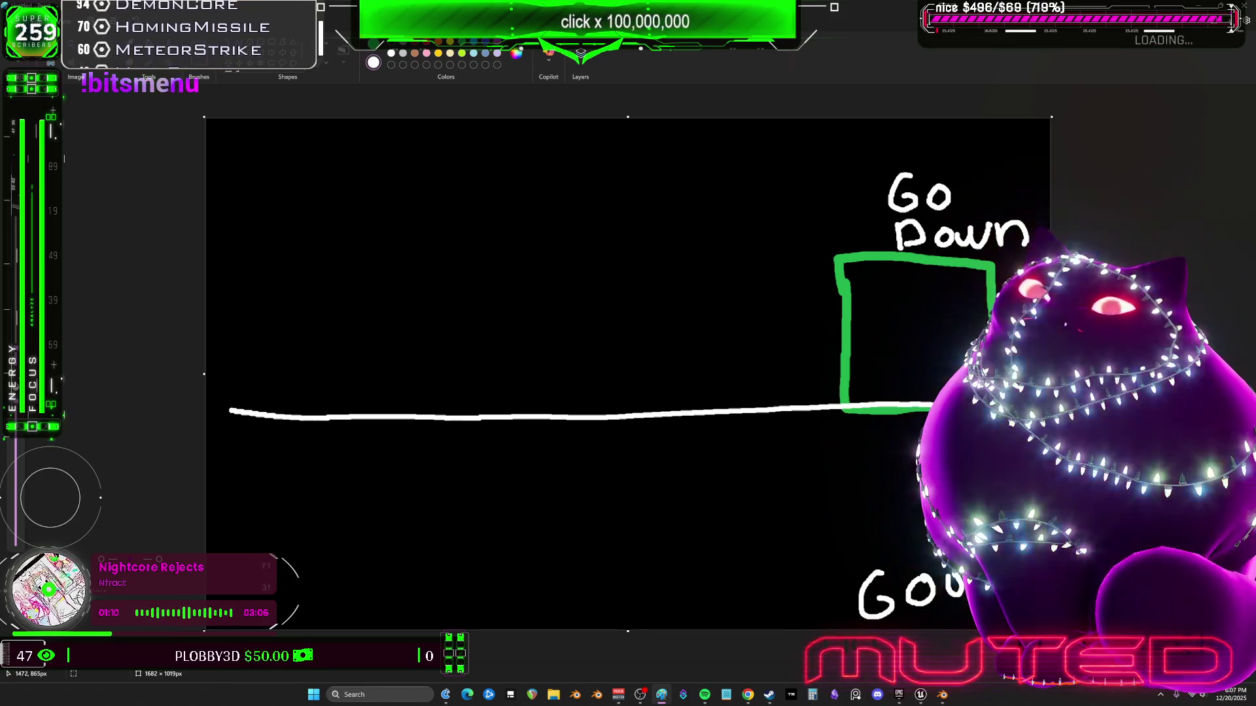
pyautogui.hotkey('ctrl', 'z')
pyautogui.hotkey('ctrl', 'z')
pyautogui.hotkey('ctrl', 'z')
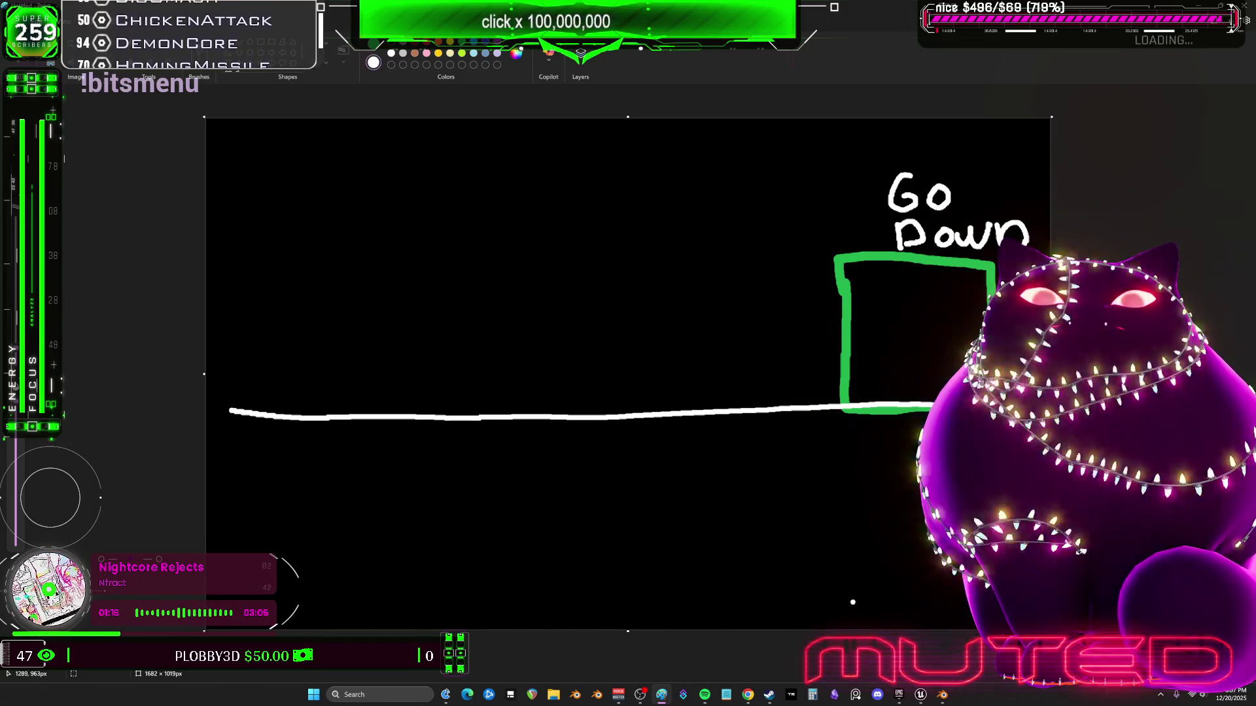
# Write 'Go Up' with an upward arrow below and extend the green box downward
pyautogui.moveTo(829, 580)
pyautogui.mouseDown()
pyautogui.moveTo(842, 597)
pyautogui.moveTo(854, 580)
pyautogui.moveTo(854, 609)
pyautogui.moveTo(874, 618)
pyautogui.mouseUp()
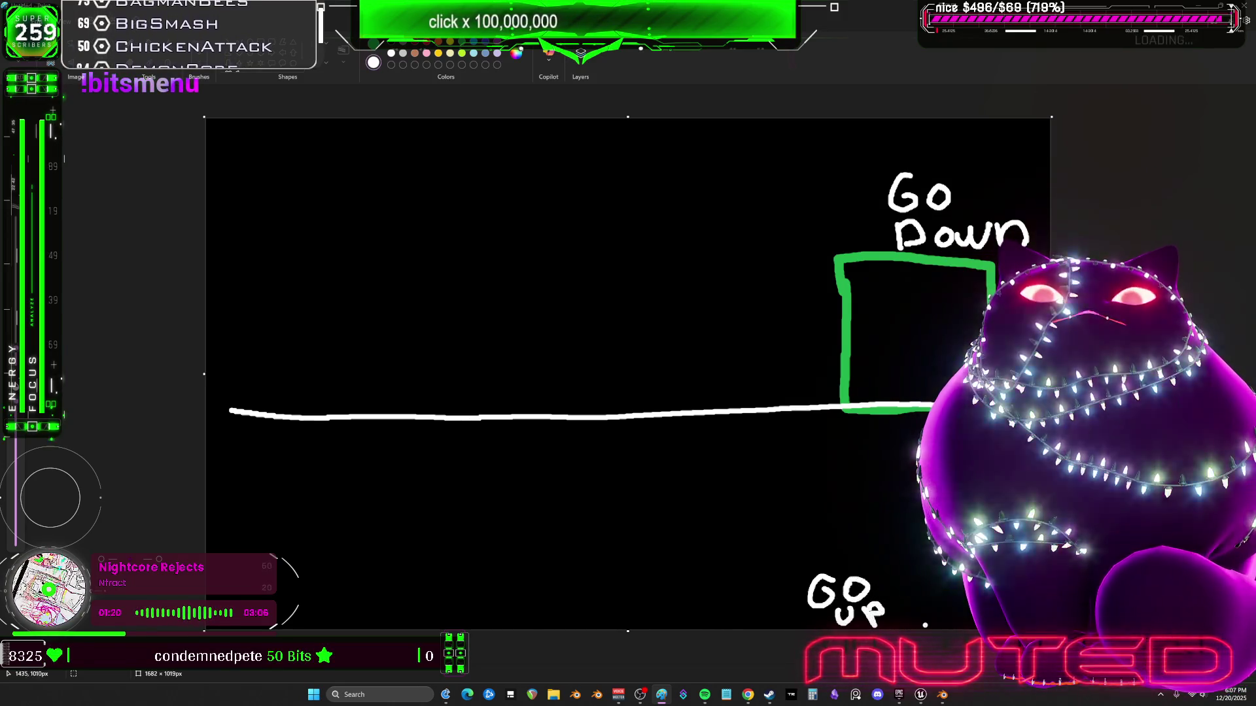
pyautogui.moveTo(801, 567)
pyautogui.mouseDown()
pyautogui.moveTo(805, 480)
pyautogui.moveTo(825, 492)
pyautogui.mouseUp()
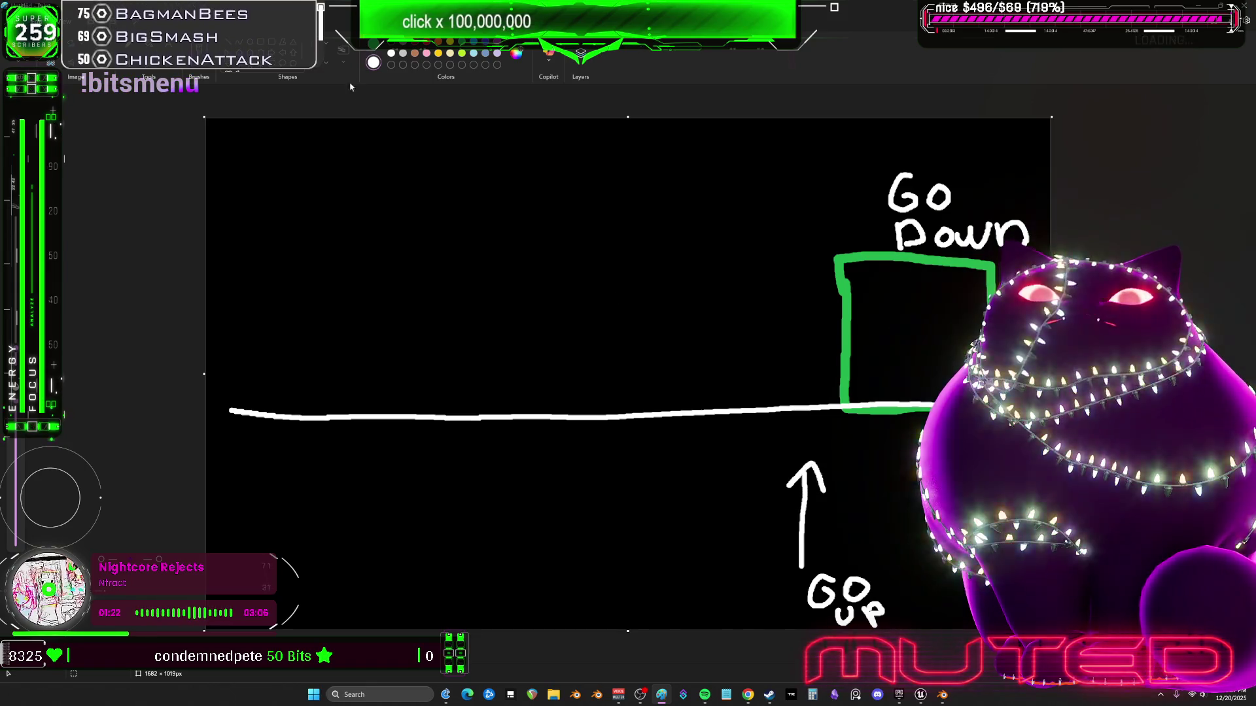
pyautogui.moveTo(847, 423)
pyautogui.mouseDown()
pyautogui.moveTo(845, 562)
pyautogui.moveTo(954, 563)
pyautogui.mouseUp()
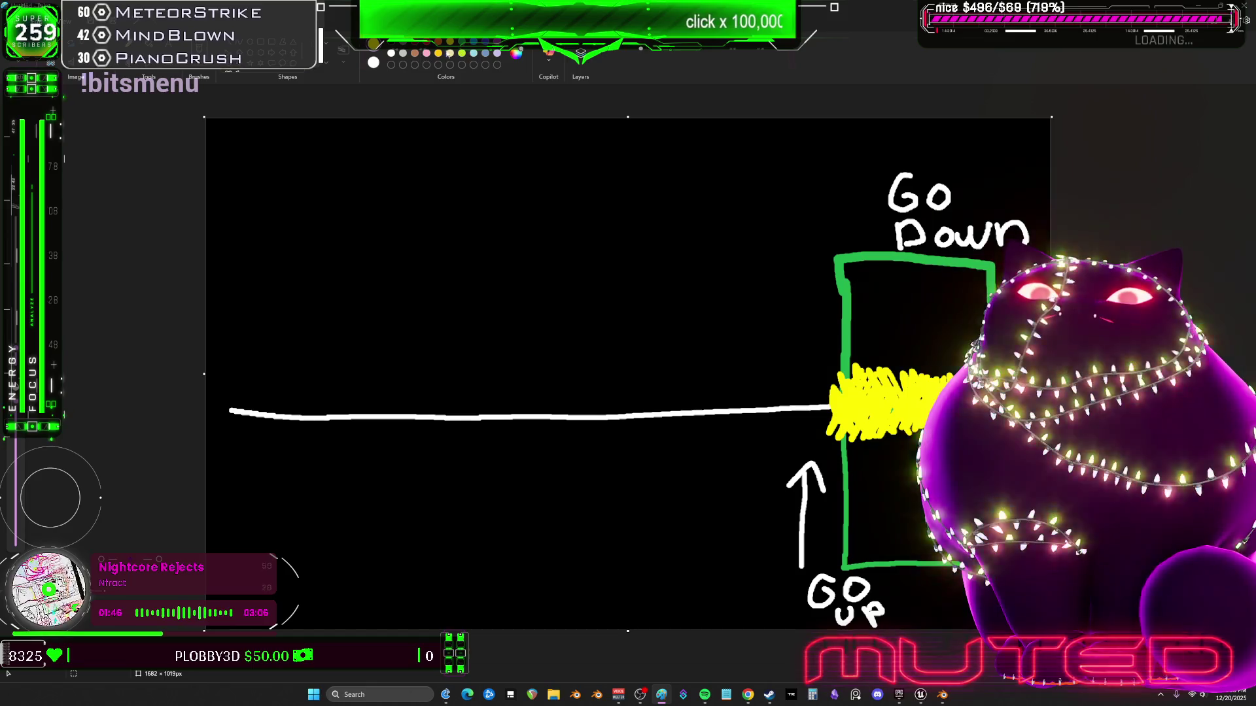
# Letter 'SAFE' in red on the yellow band, then brush a green 'P-' at upper left
pyautogui.moveTo(881, 387); pyautogui.dragTo(861, 416)
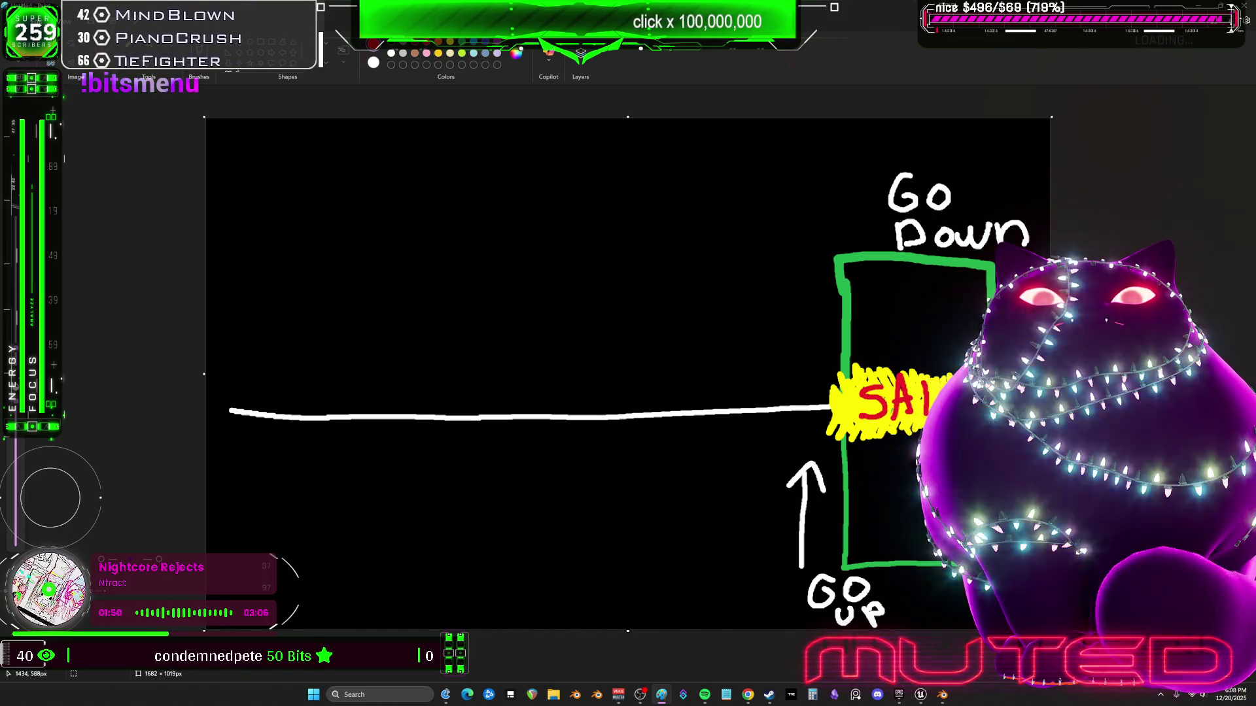
pyautogui.moveTo(926, 384); pyautogui.dragTo(942, 397)
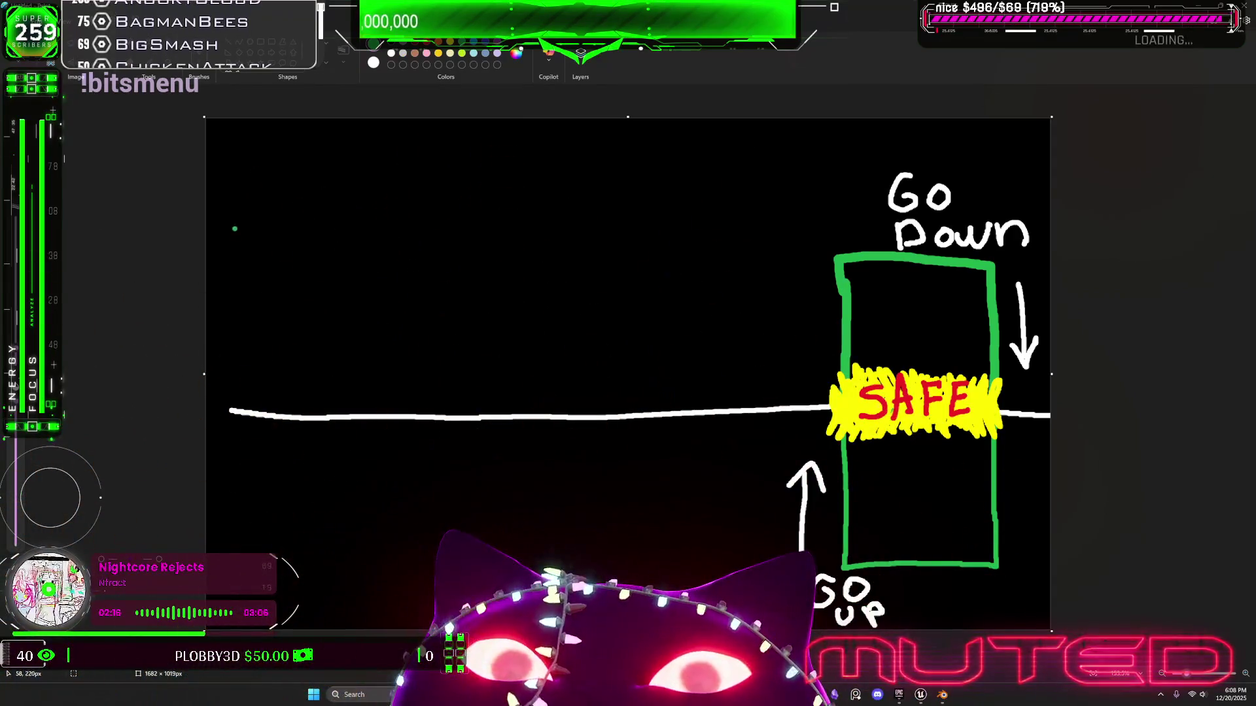
pyautogui.moveTo(235, 243); pyautogui.dragTo(238, 268)
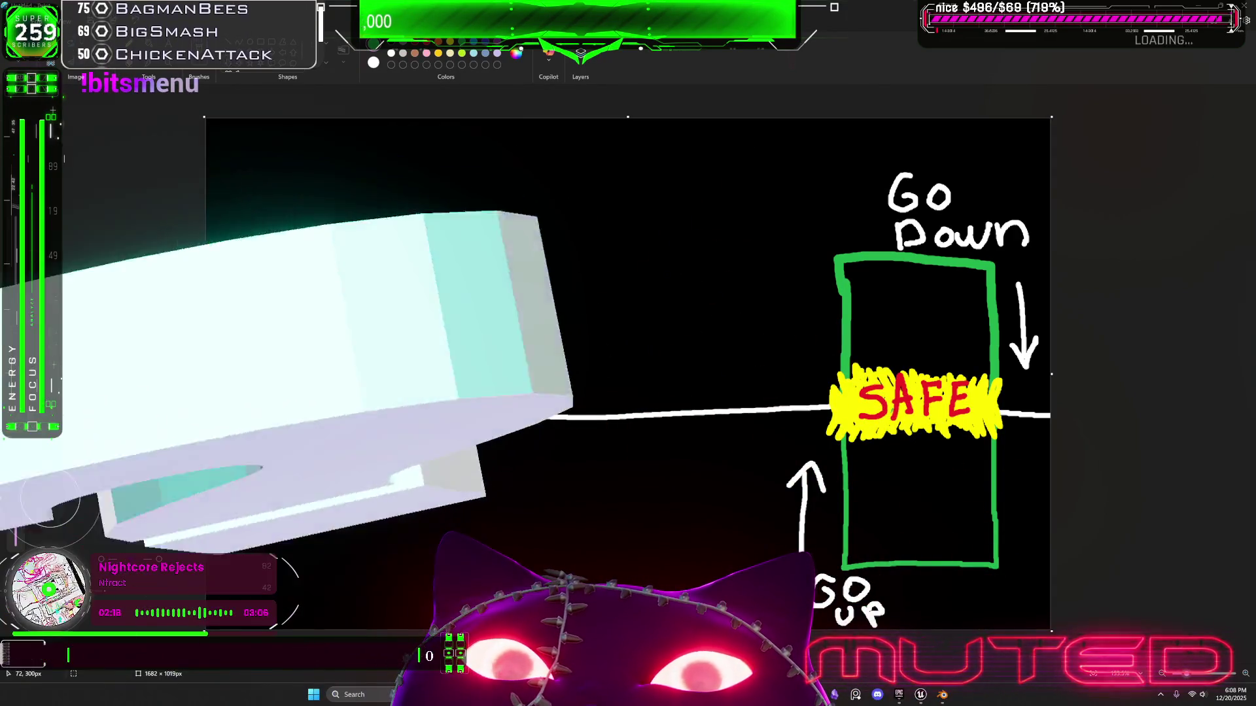
pyautogui.click(274, 269)
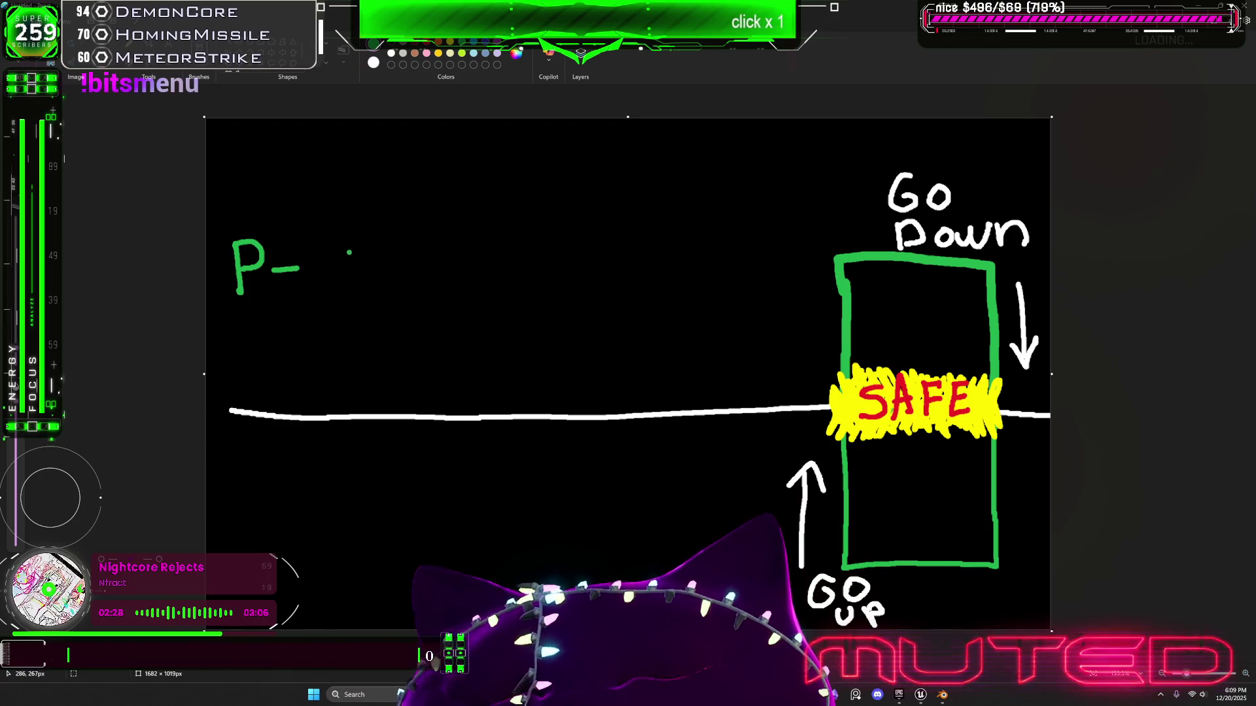
# Undo the green strokes and brush the formula '(P-X)' in purple at upper left
pyautogui.hotkey('ctrl', 'z')
pyautogui.hotkey('ctrl', 'z')
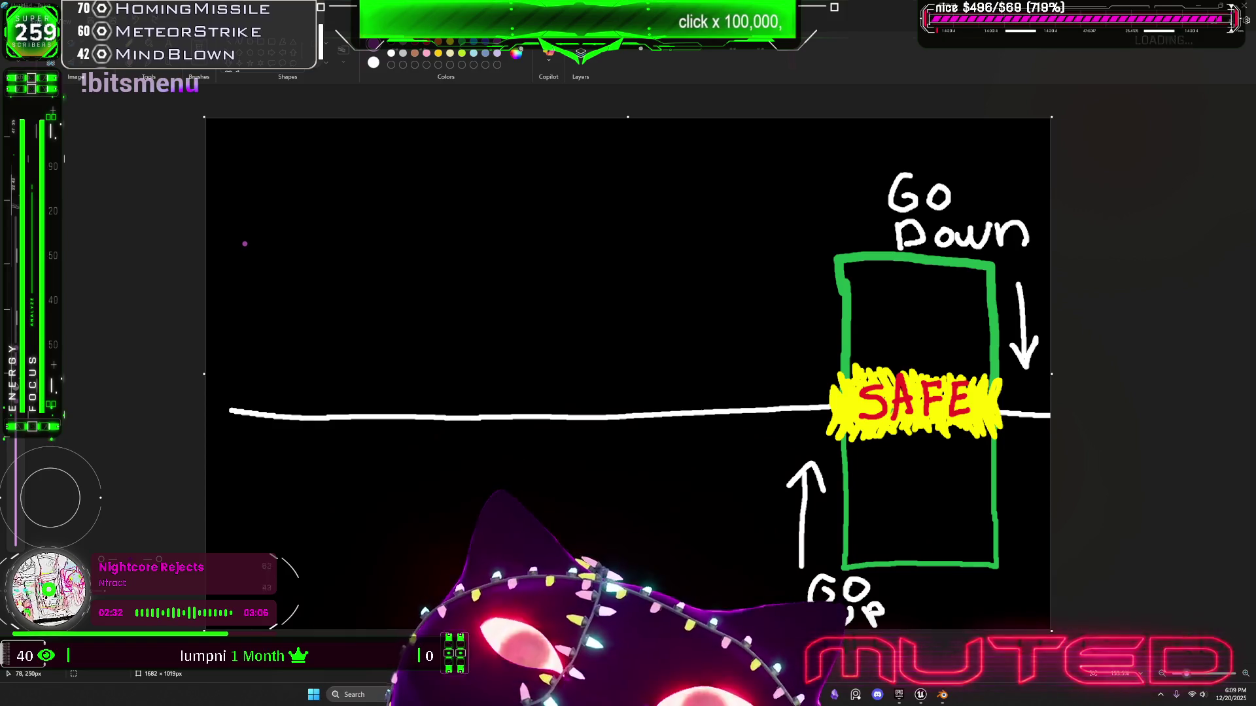
pyautogui.moveTo(241, 257)
pyautogui.mouseDown()
pyautogui.moveTo(239, 308)
pyautogui.moveTo(265, 253)
pyautogui.moveTo(242, 282)
pyautogui.moveTo(311, 285)
pyautogui.mouseUp()
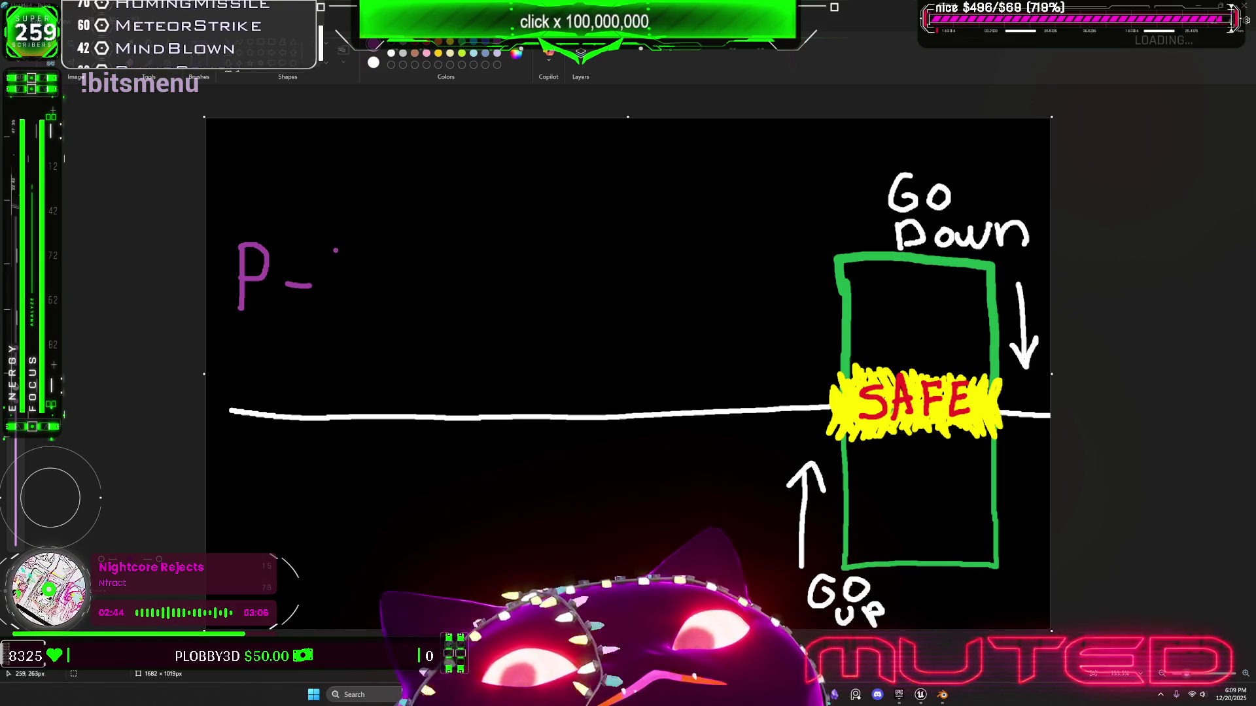
pyautogui.moveTo(337, 253)
pyautogui.mouseDown()
pyautogui.moveTo(361, 296)
pyautogui.moveTo(341, 299)
pyautogui.mouseUp()
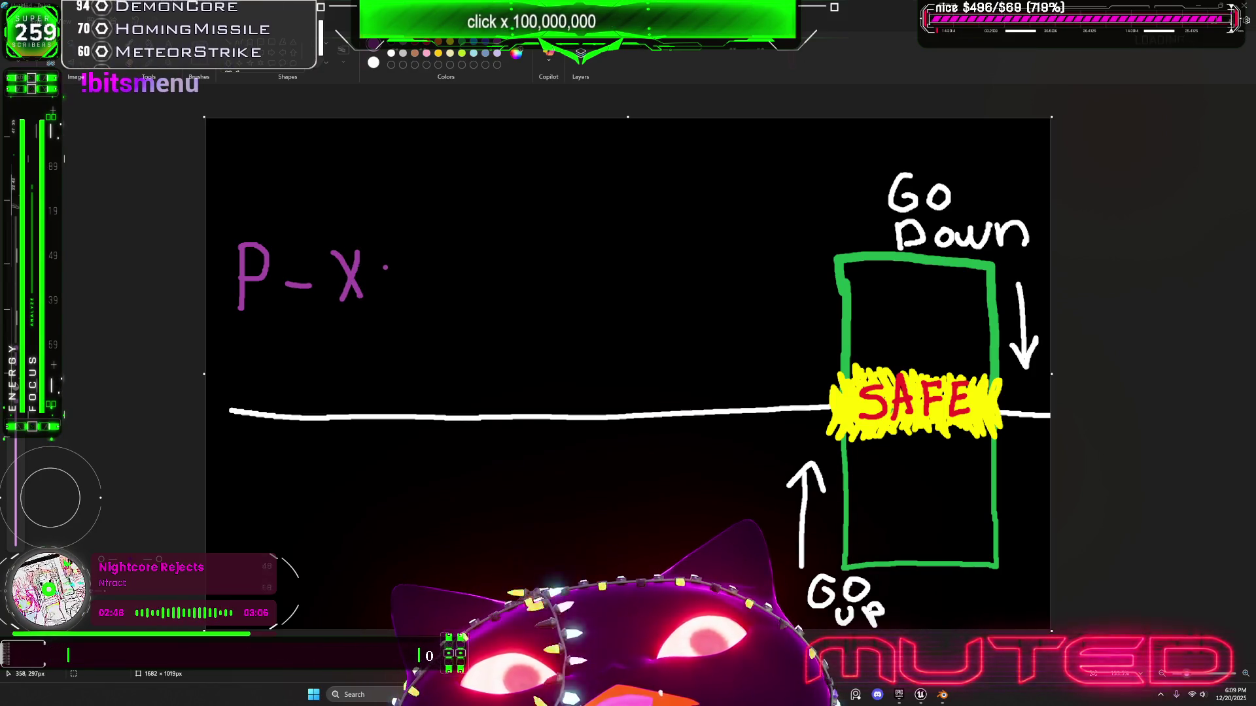
pyautogui.moveTo(367, 230); pyautogui.dragTo(371, 307)
pyautogui.moveTo(236, 318)
pyautogui.mouseDown()
pyautogui.moveTo(228, 262)
pyautogui.moveTo(246, 226)
pyautogui.mouseUp()
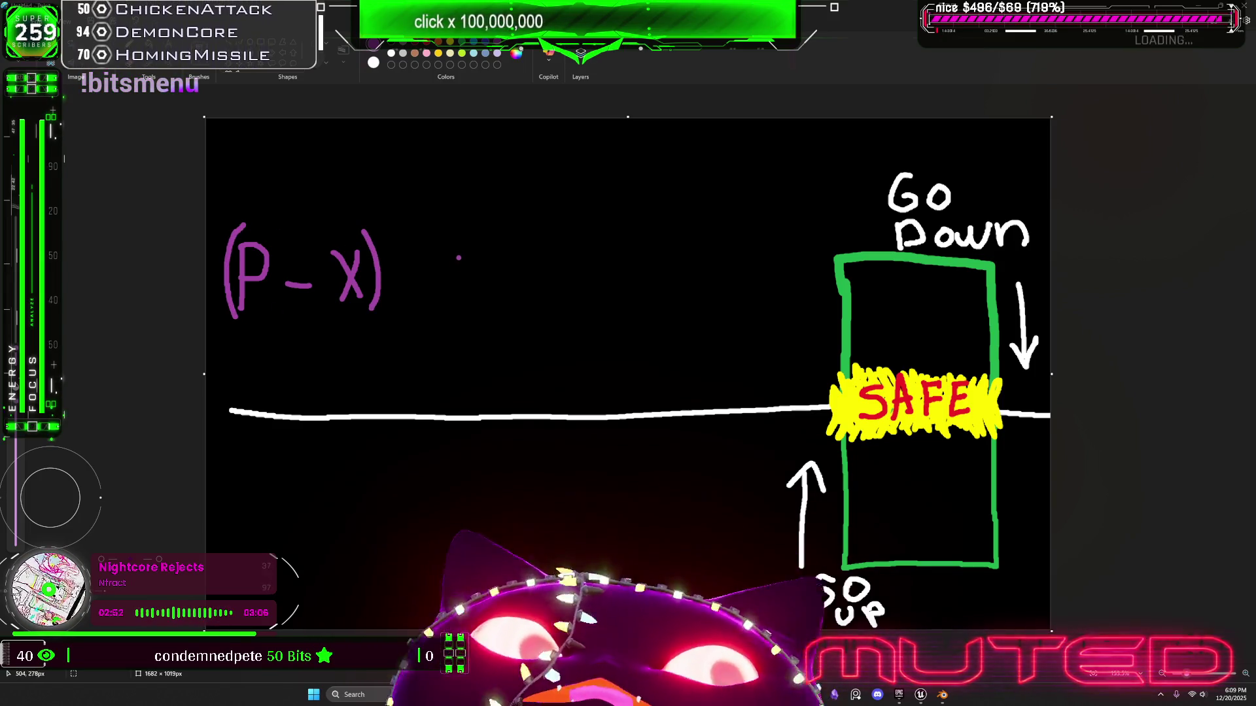
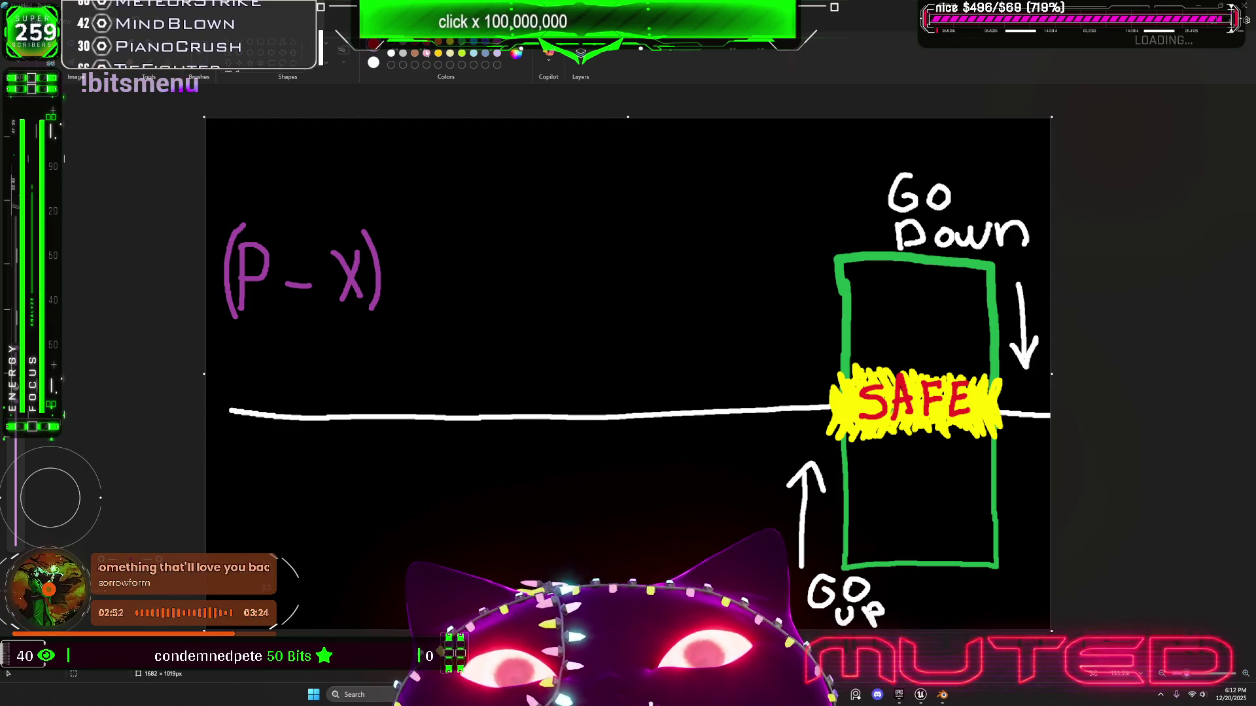
# Draw a red root bracket after (P-X) and start writing the green B at top-left
pyautogui.moveTo(387, 275)
pyautogui.mouseDown()
pyautogui.moveTo(401, 278)
pyautogui.moveTo(405, 247)
pyautogui.moveTo(456, 217)
pyautogui.moveTo(397, 350)
pyautogui.moveTo(387, 518)
pyautogui.moveTo(412, 519)
pyautogui.mouseUp()
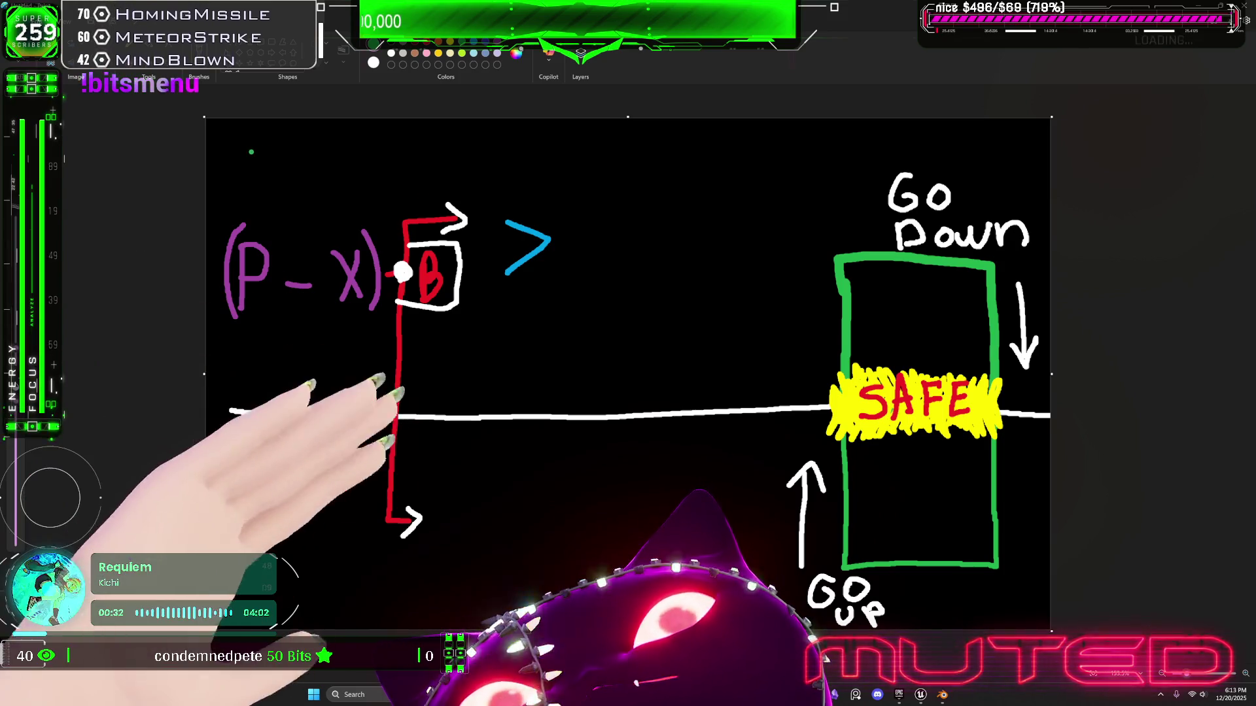
pyautogui.moveTo(248, 137); pyautogui.dragTo(243, 181)
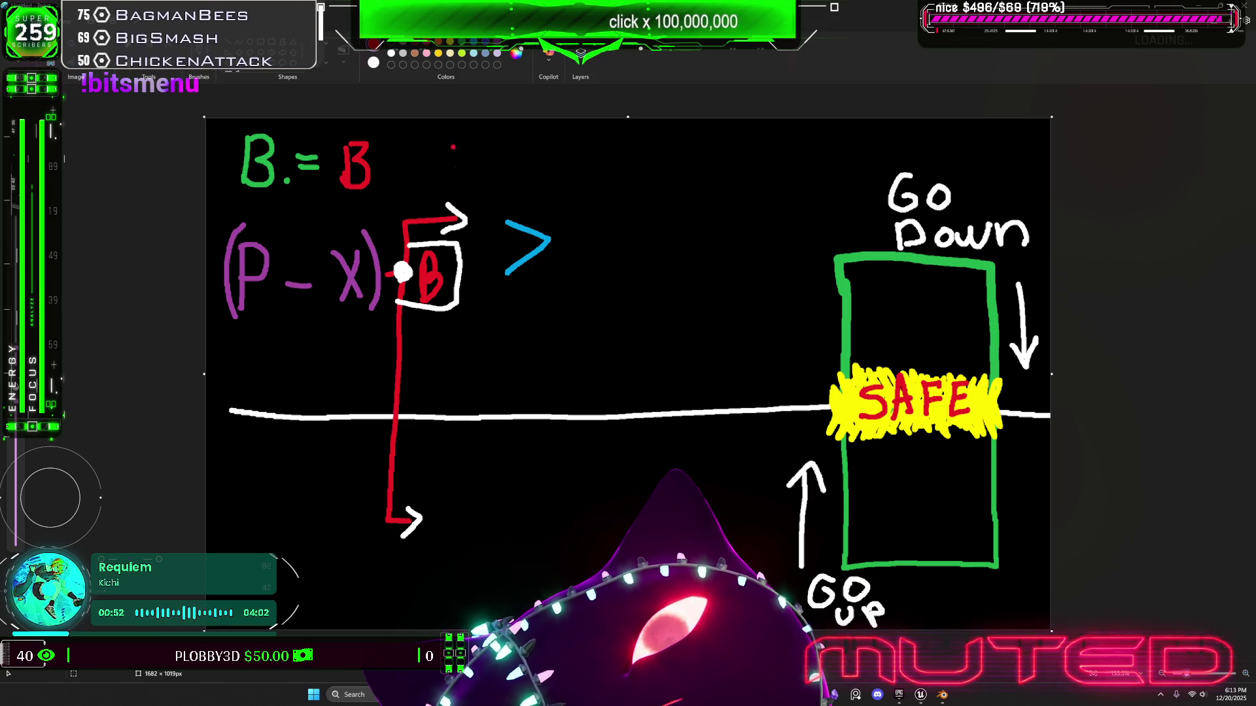
# Write a red B before the '>' and a green B after it
pyautogui.moveTo(474, 236); pyautogui.dragTo(475, 267)
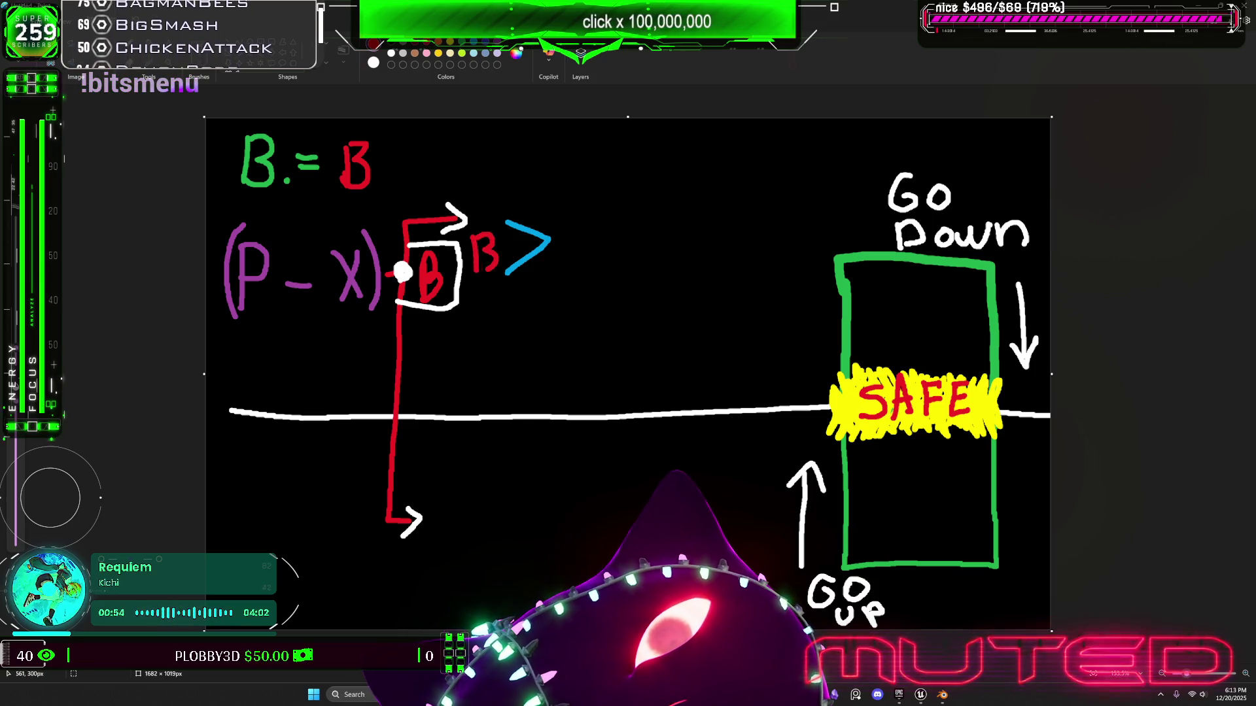
pyautogui.click(462, 41)
pyautogui.moveTo(564, 218); pyautogui.dragTo(564, 265)
pyautogui.moveTo(565, 219)
pyautogui.mouseDown()
pyautogui.moveTo(589, 231)
pyautogui.moveTo(556, 262)
pyautogui.mouseUp()
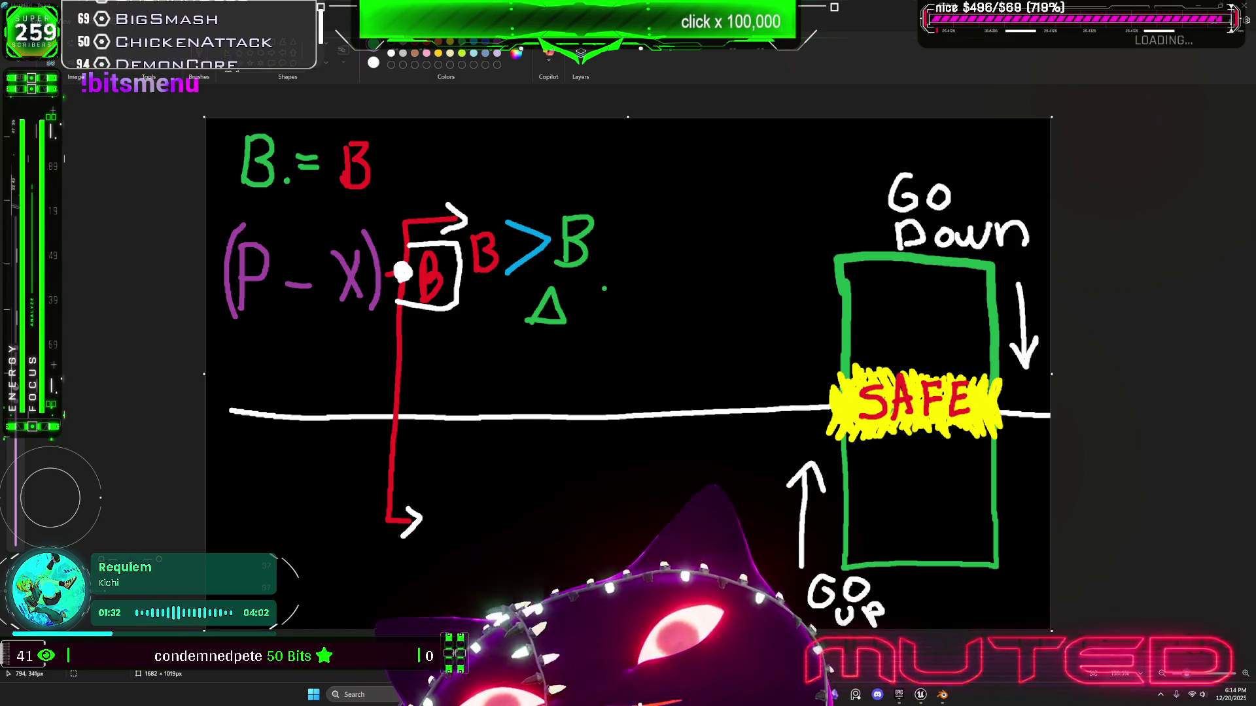
# Write the green notes 'Δ Clmp Max', 'Fconst' and 'Dynamic' beneath the expression
pyautogui.moveTo(637, 306)
pyautogui.mouseDown()
pyautogui.moveTo(694, 297)
pyautogui.moveTo(679, 296)
pyautogui.mouseUp()
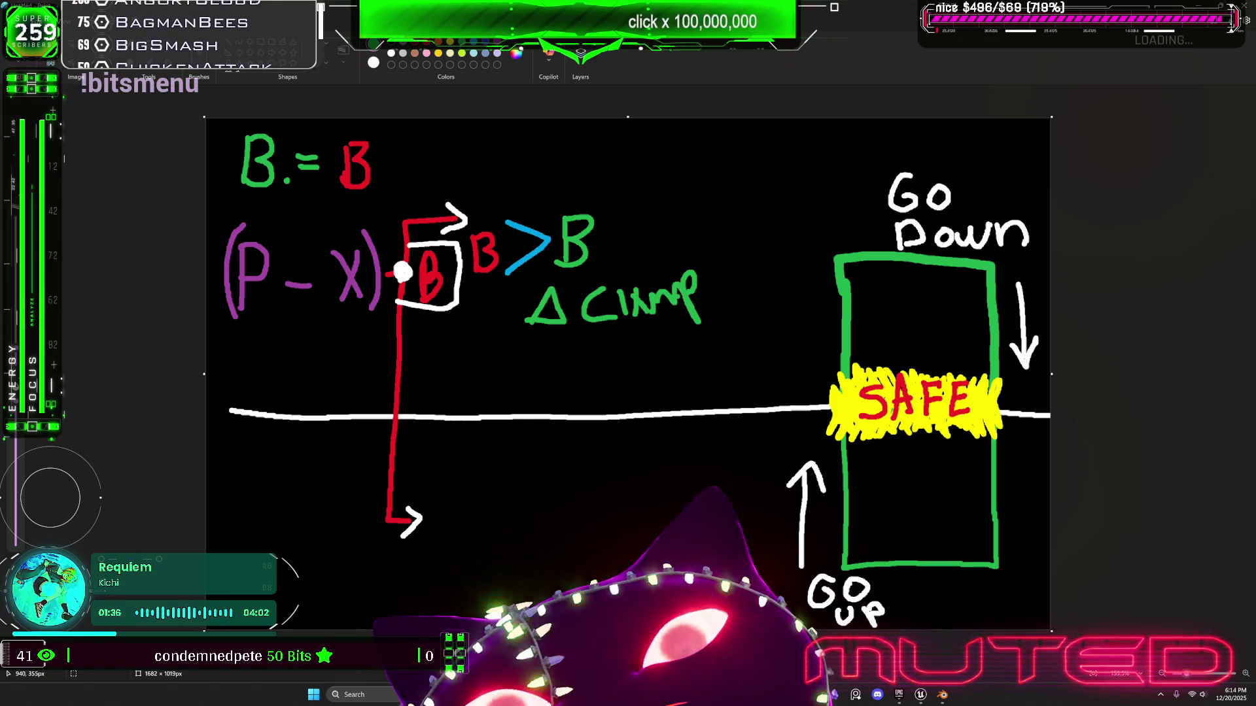
pyautogui.click(578, 317)
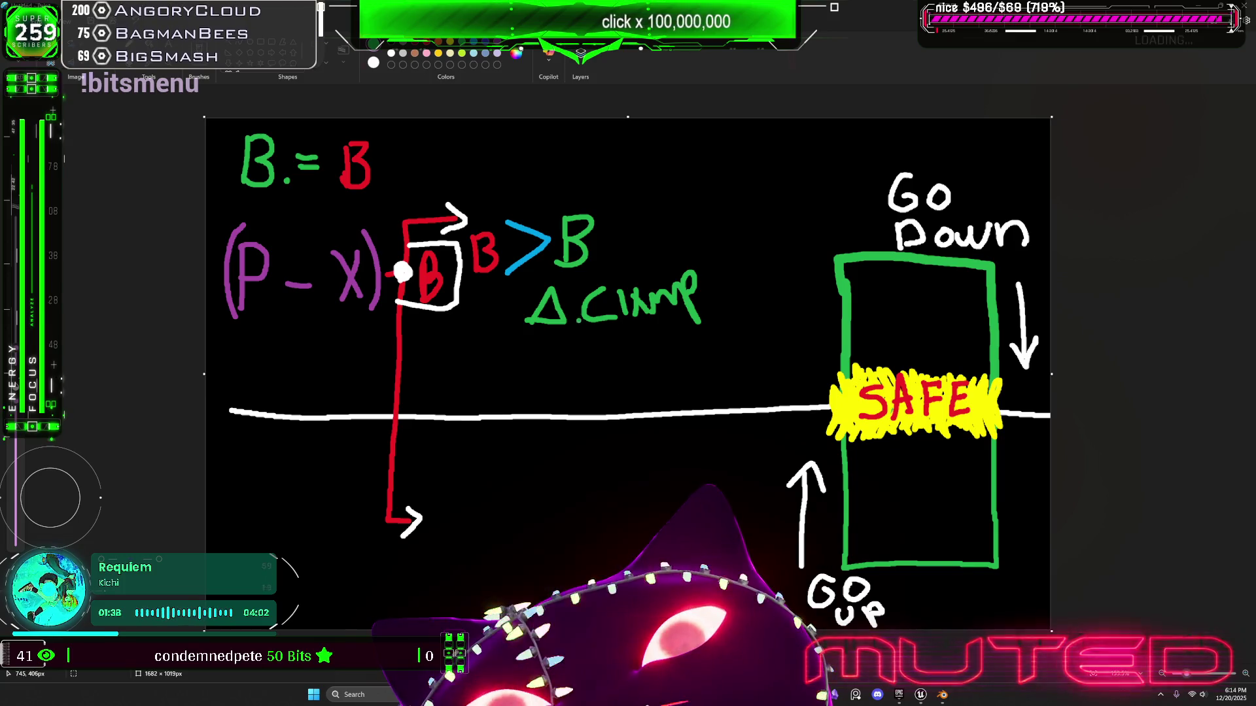
pyautogui.moveTo(703, 301)
pyautogui.mouseDown()
pyautogui.moveTo(709, 258)
pyautogui.moveTo(739, 297)
pyautogui.moveTo(754, 258)
pyautogui.moveTo(792, 278)
pyautogui.mouseUp()
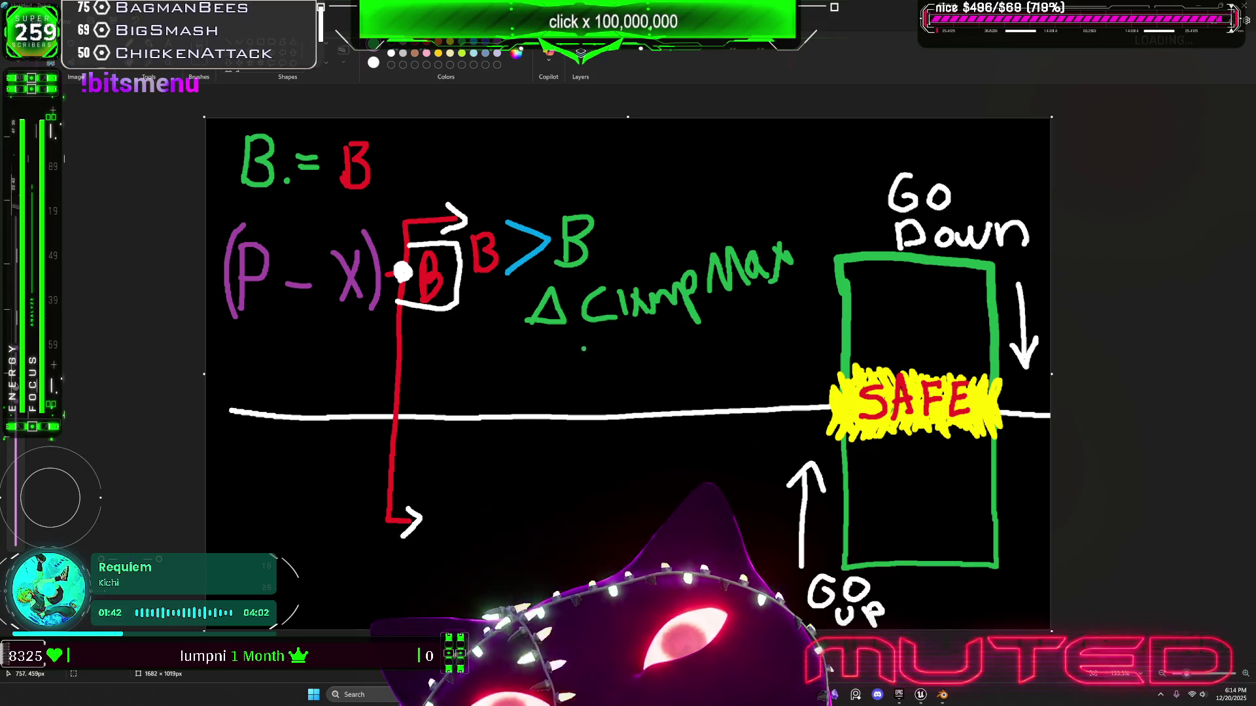
pyautogui.moveTo(569, 347); pyautogui.dragTo(574, 383)
pyautogui.moveTo(567, 349); pyautogui.dragTo(595, 364)
pyautogui.click(604, 363)
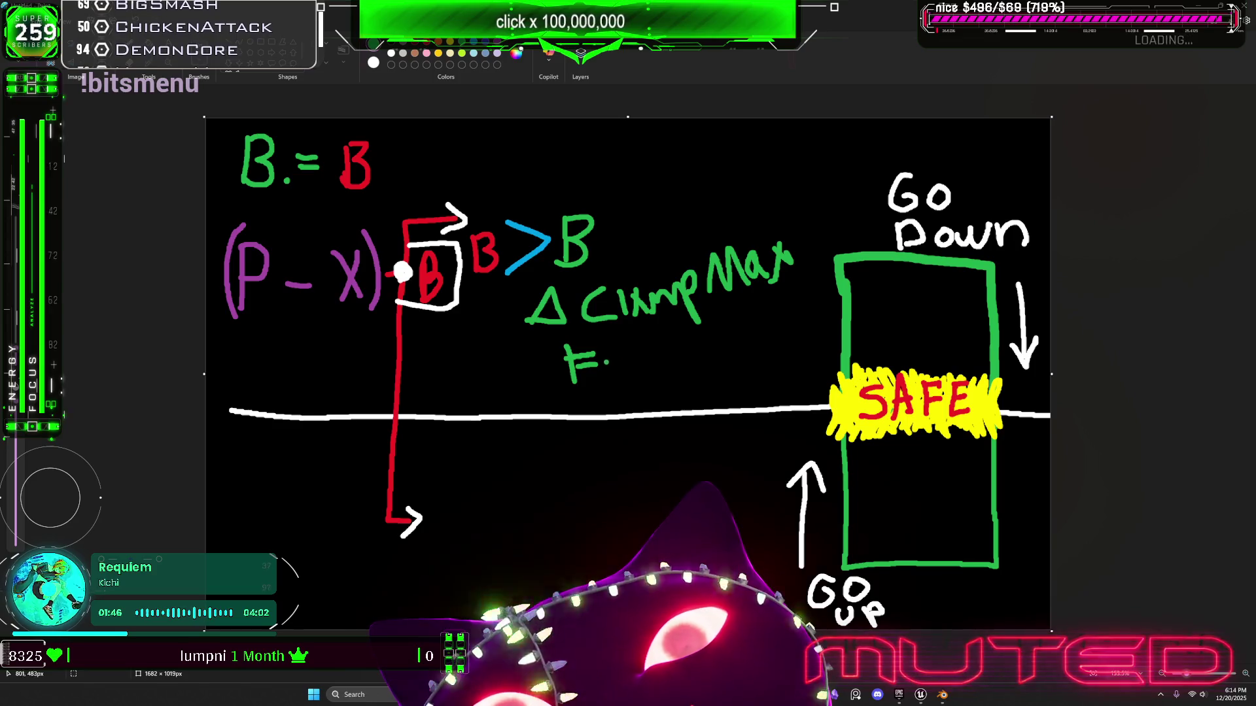
pyautogui.moveTo(624, 356)
pyautogui.mouseDown()
pyautogui.moveTo(671, 347)
pyautogui.moveTo(703, 361)
pyautogui.mouseUp()
pyautogui.moveTo(726, 318)
pyautogui.mouseDown()
pyautogui.moveTo(729, 350)
pyautogui.moveTo(747, 332)
pyautogui.mouseUp()
pyautogui.moveTo(625, 392)
pyautogui.mouseDown()
pyautogui.moveTo(644, 425)
pyautogui.moveTo(699, 385)
pyautogui.moveTo(825, 358)
pyautogui.mouseUp()
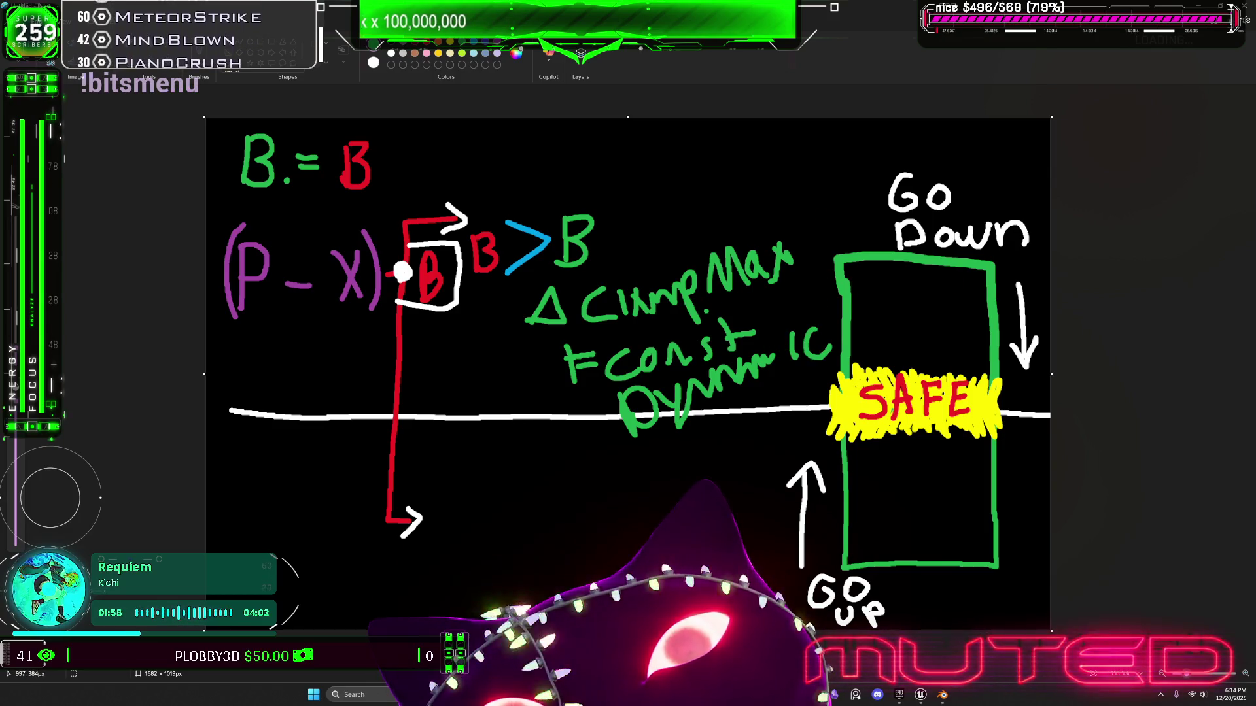
pyautogui.moveTo(707, 311); pyautogui.dragTo(705, 296)
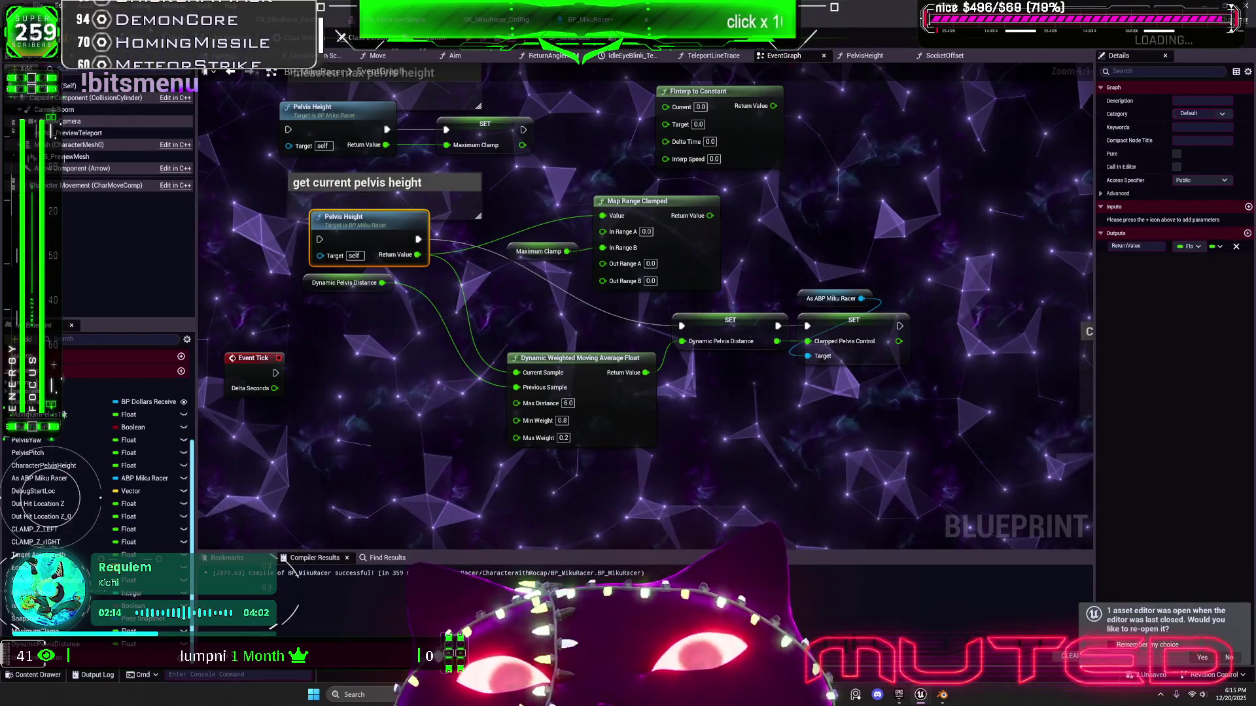
# Return to the Unreal Editor and start Play-in-Editor on the level
pyautogui.click(1003, 644)
pyautogui.click(338, 36)
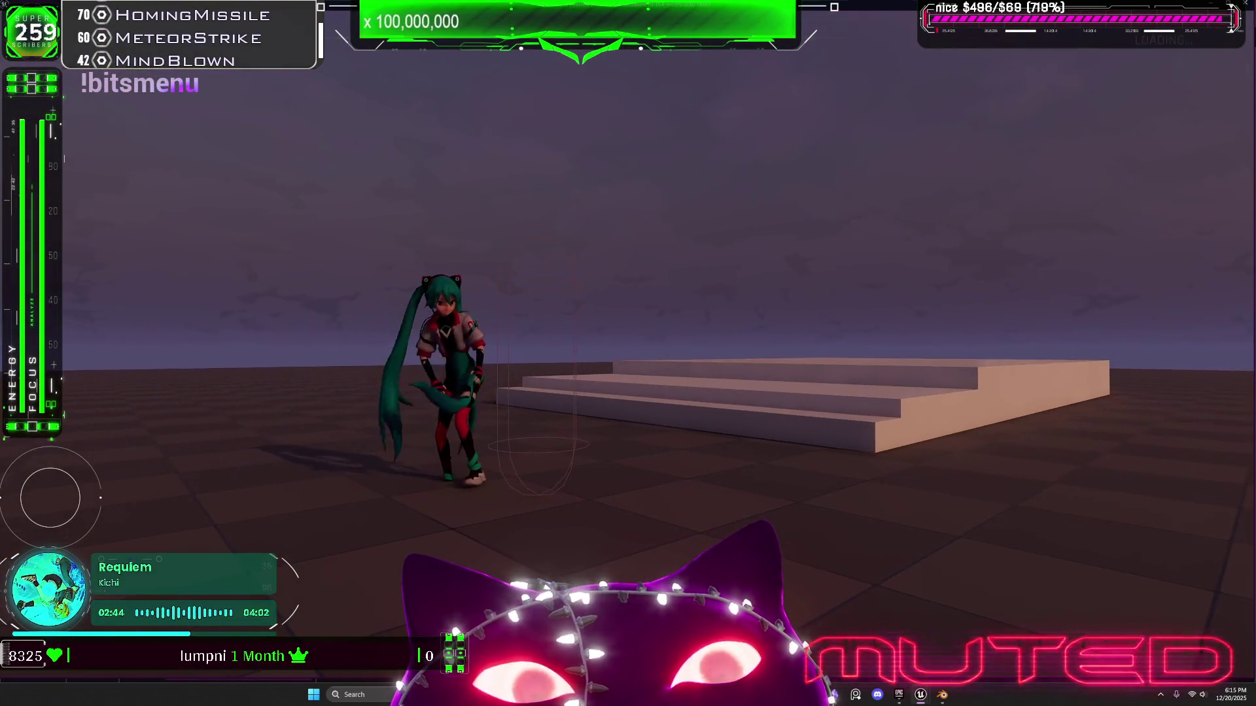
# Stop the play session with Esc and restart it with Alt+P
pyautogui.press('Escape')
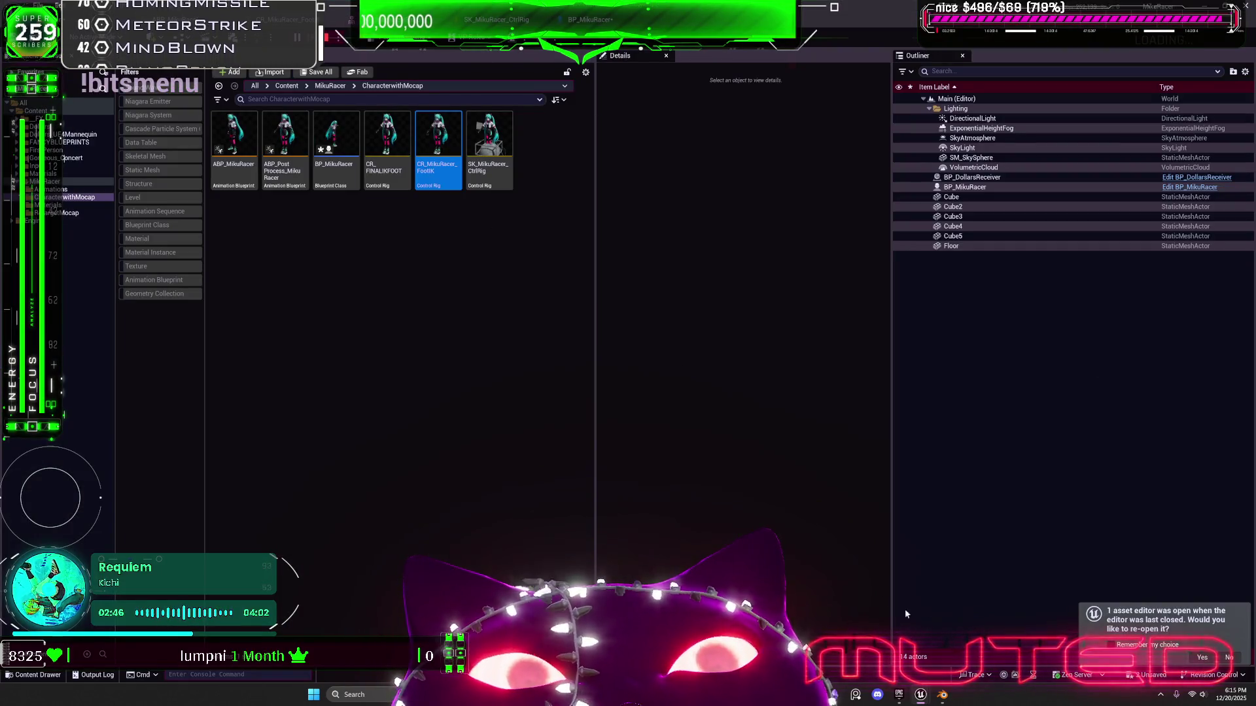
pyautogui.hotkey('alt', 'p')
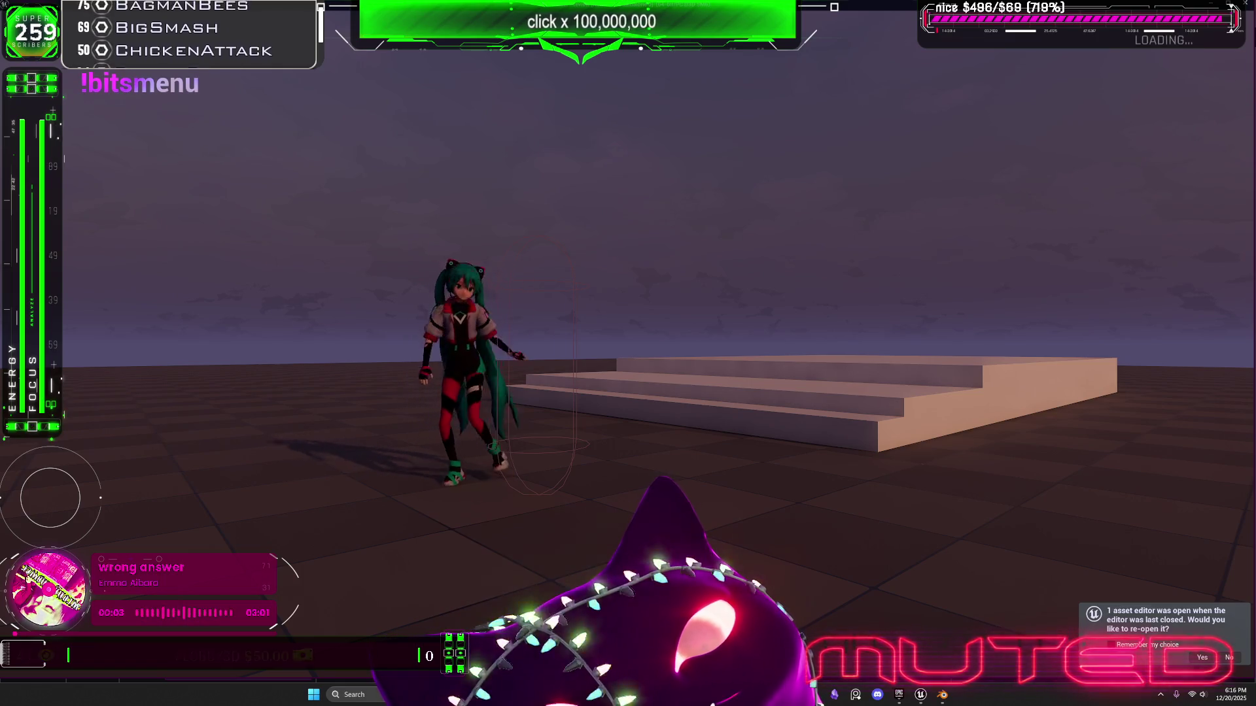
# Orbit the camera, run the character right, left and forward, then end play mode
pyautogui.moveTo(497, 413)
pyautogui.mouseDown()
pyautogui.moveTo(603, 413)
pyautogui.moveTo(680, 366)
pyautogui.moveTo(589, 373)
pyautogui.moveTo(553, 408)
pyautogui.mouseUp()
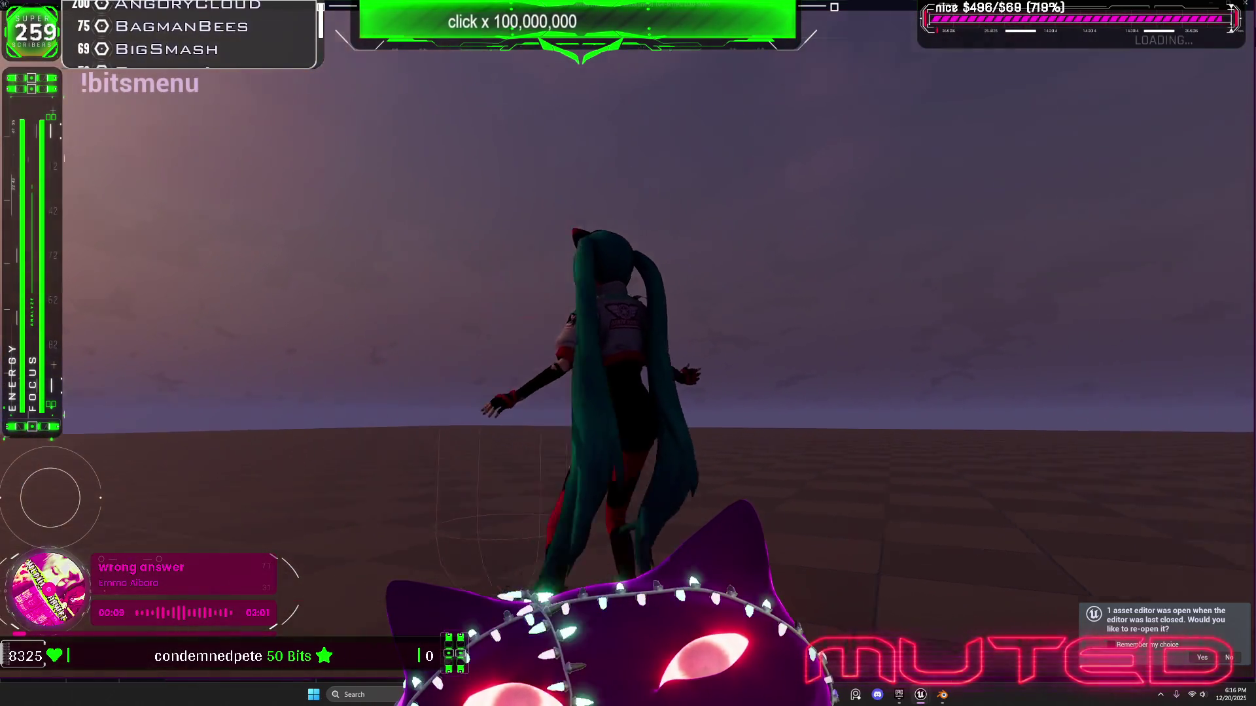
pyautogui.press('d')
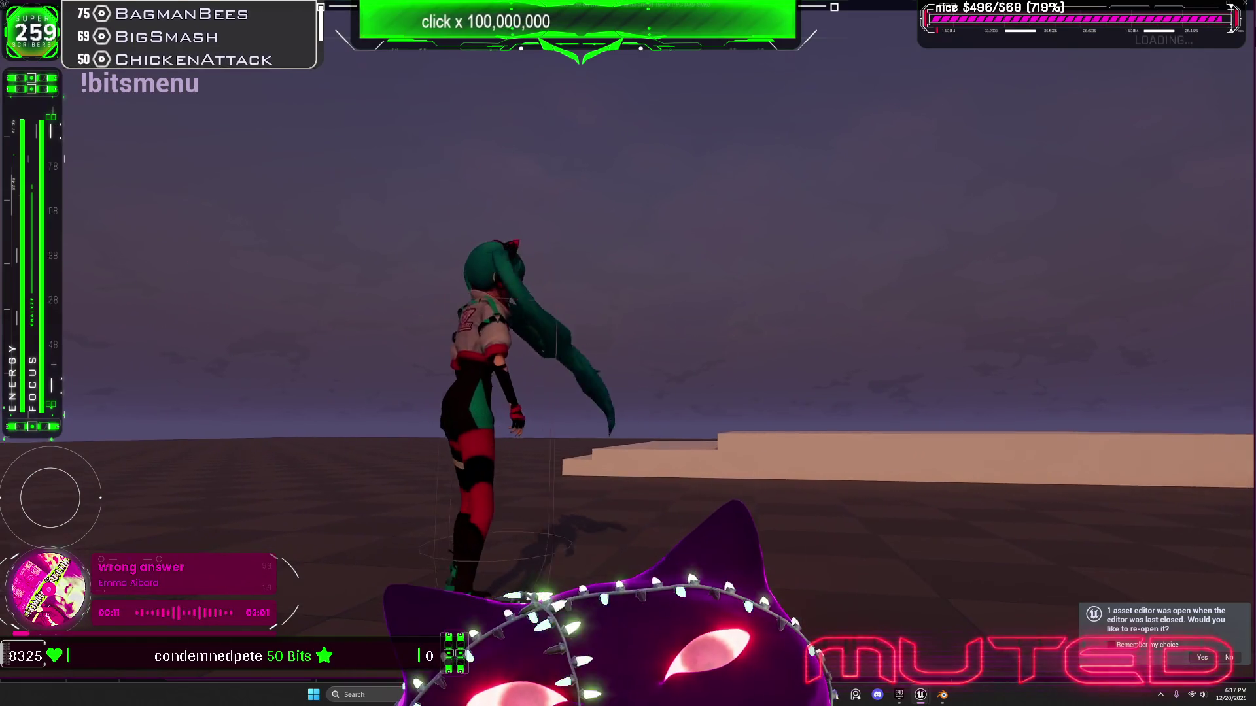
pyautogui.press('a')
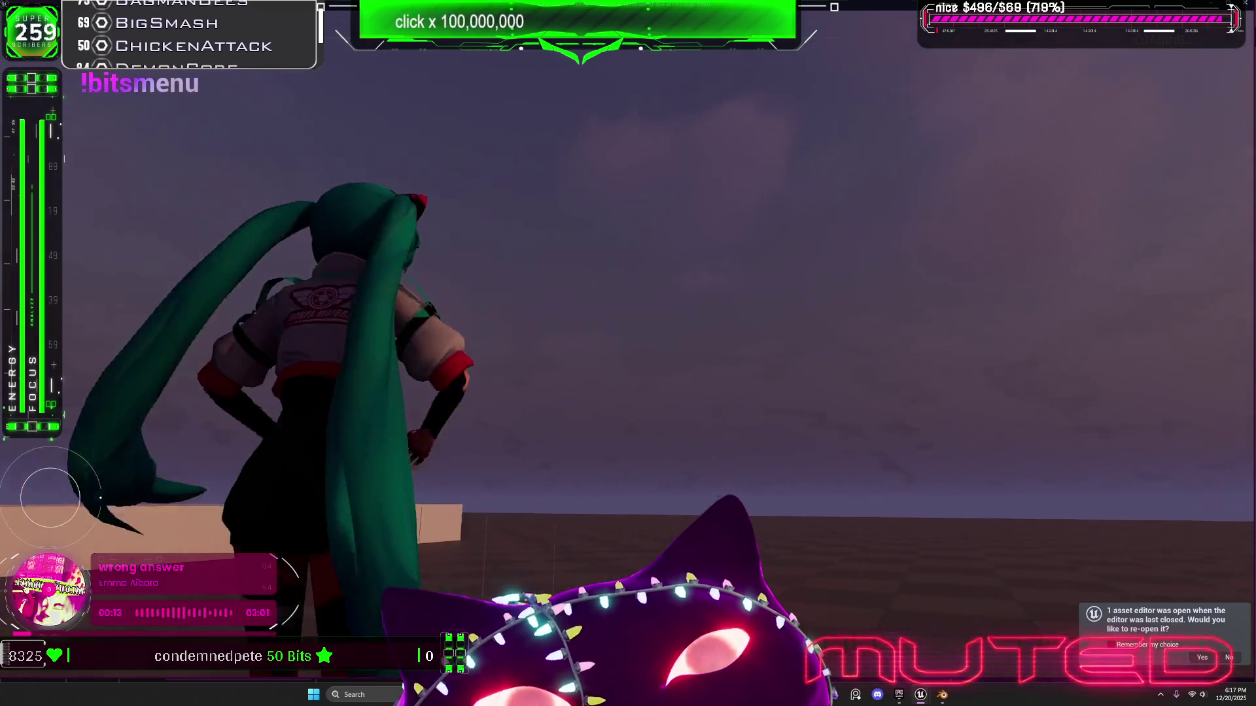
pyautogui.press('w')
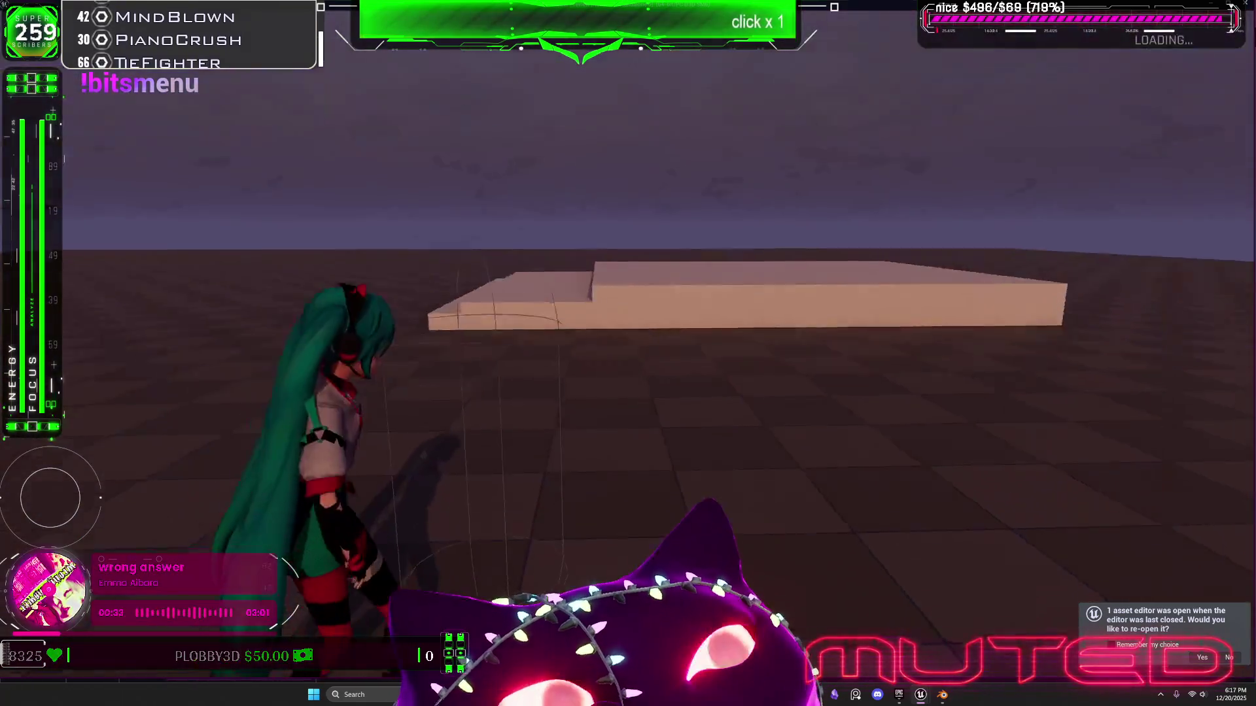
pyautogui.press('Escape')
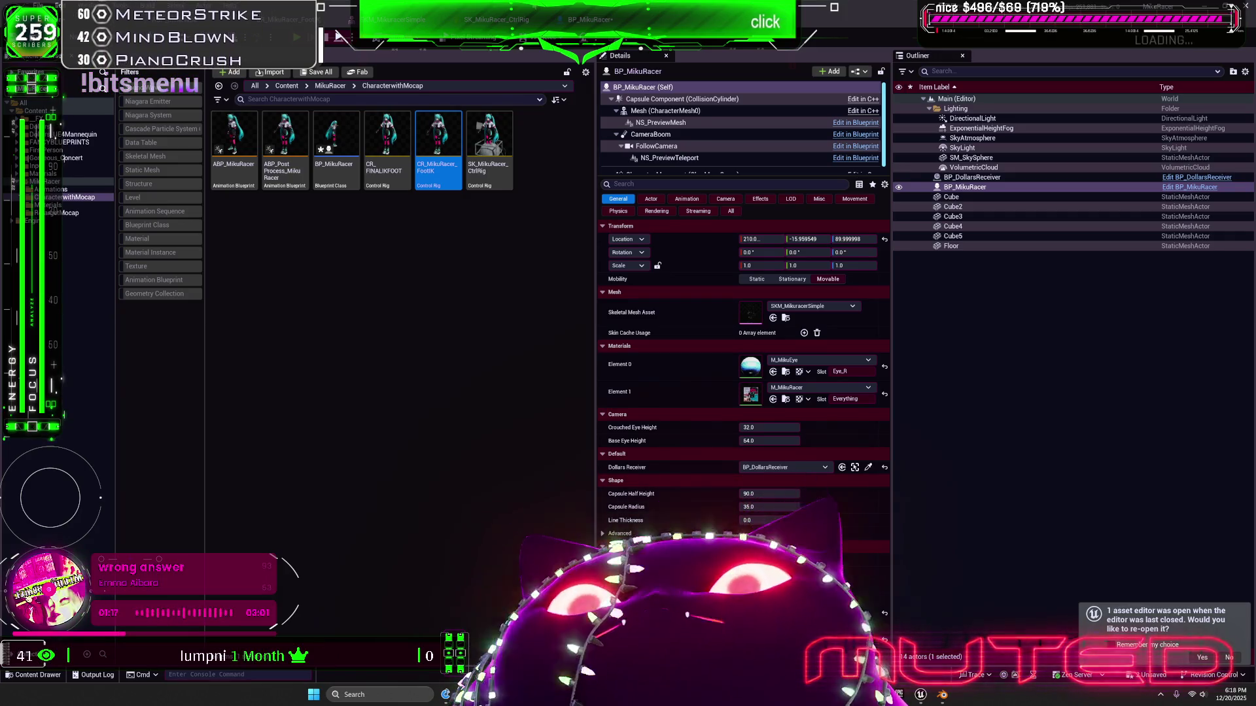
# In the BP_MikuRacer event graph, spread out the SET, moving-average, Map Range Clamped and FInterp nodes
pyautogui.click(591, 20)
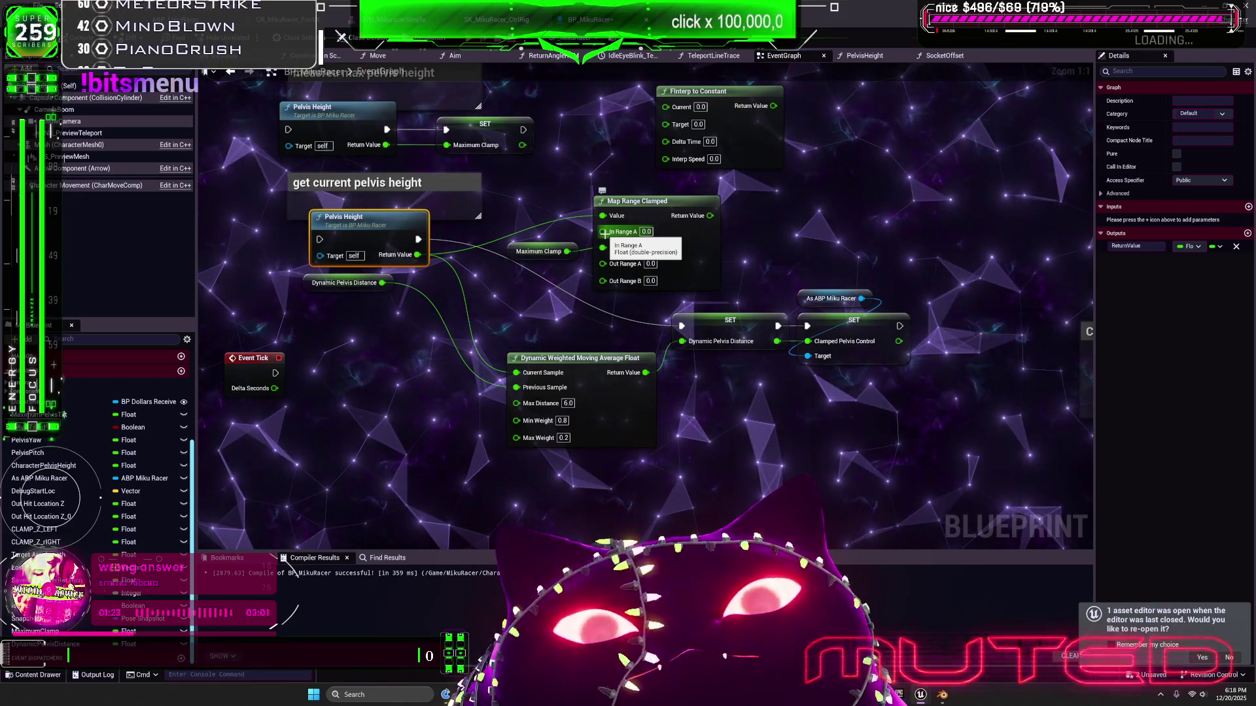
pyautogui.moveTo(879, 419); pyautogui.dragTo(661, 282)
pyautogui.moveTo(730, 320); pyautogui.dragTo(895, 344)
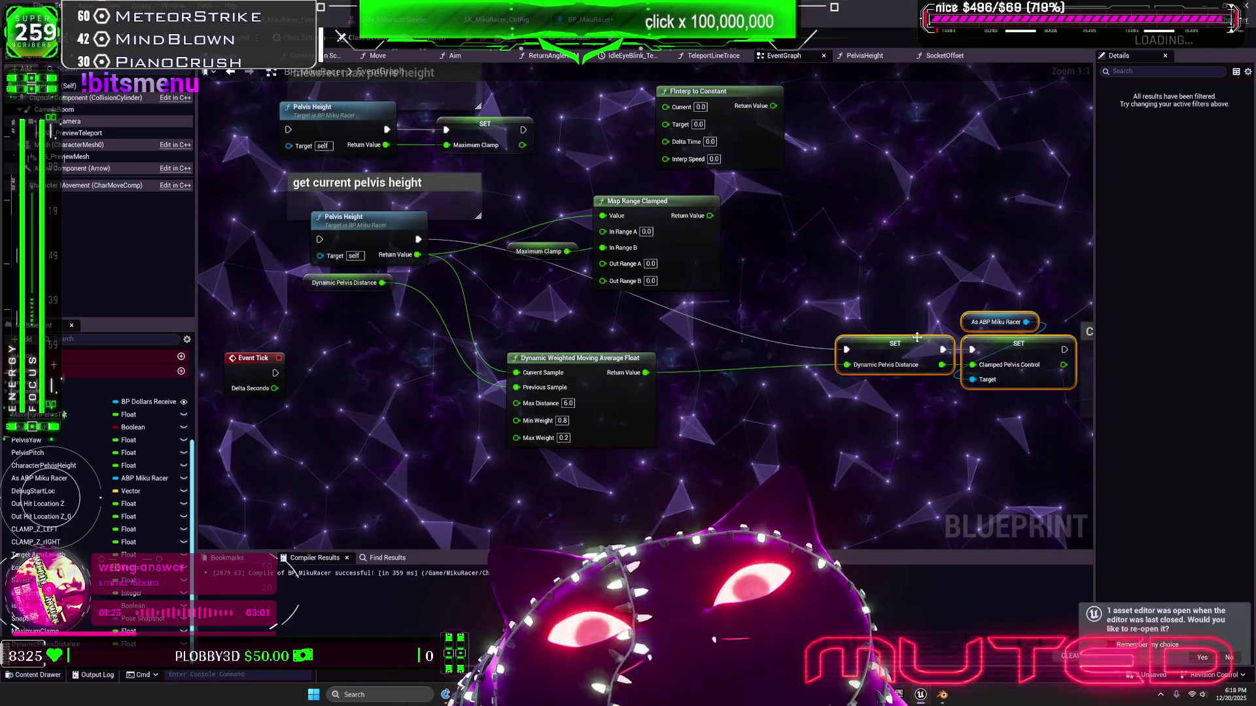
pyautogui.moveTo(649, 412); pyautogui.dragTo(743, 443)
pyautogui.moveTo(637, 222)
pyautogui.mouseDown()
pyautogui.moveTo(660, 299)
pyautogui.moveTo(644, 309)
pyautogui.mouseUp()
pyautogui.moveTo(537, 251); pyautogui.dragTo(342, 337)
pyautogui.moveTo(756, 155); pyautogui.dragTo(701, 257)
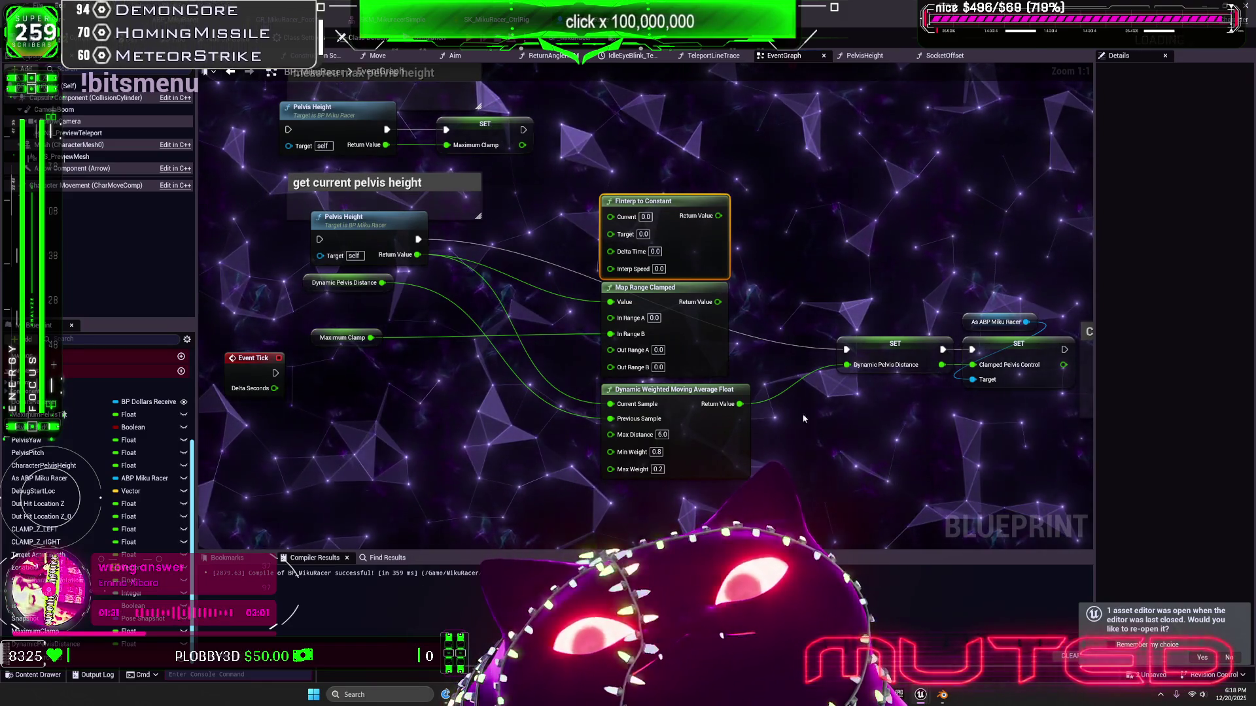
pyautogui.scroll(2, 781, 386)
pyautogui.scroll(1, 787, 397)
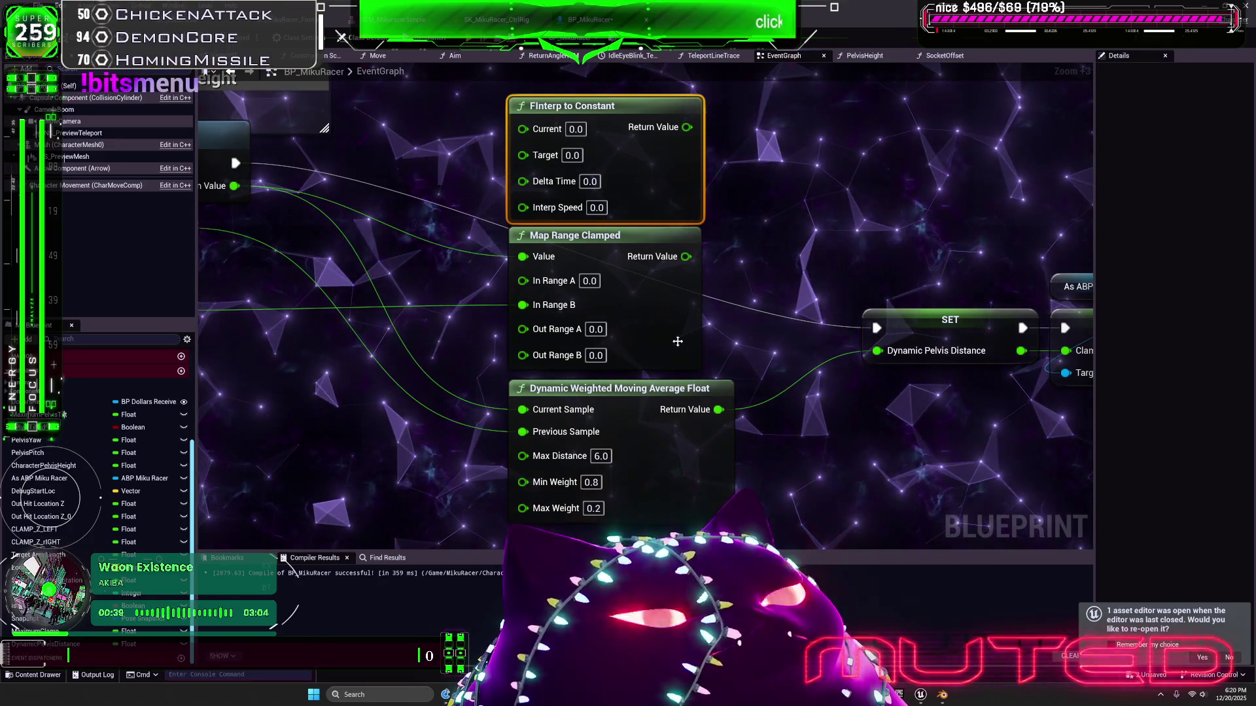
# Place the Maximum Clamp getter below Dynamic Pelvis Distance near Event Tick
pyautogui.press('1')
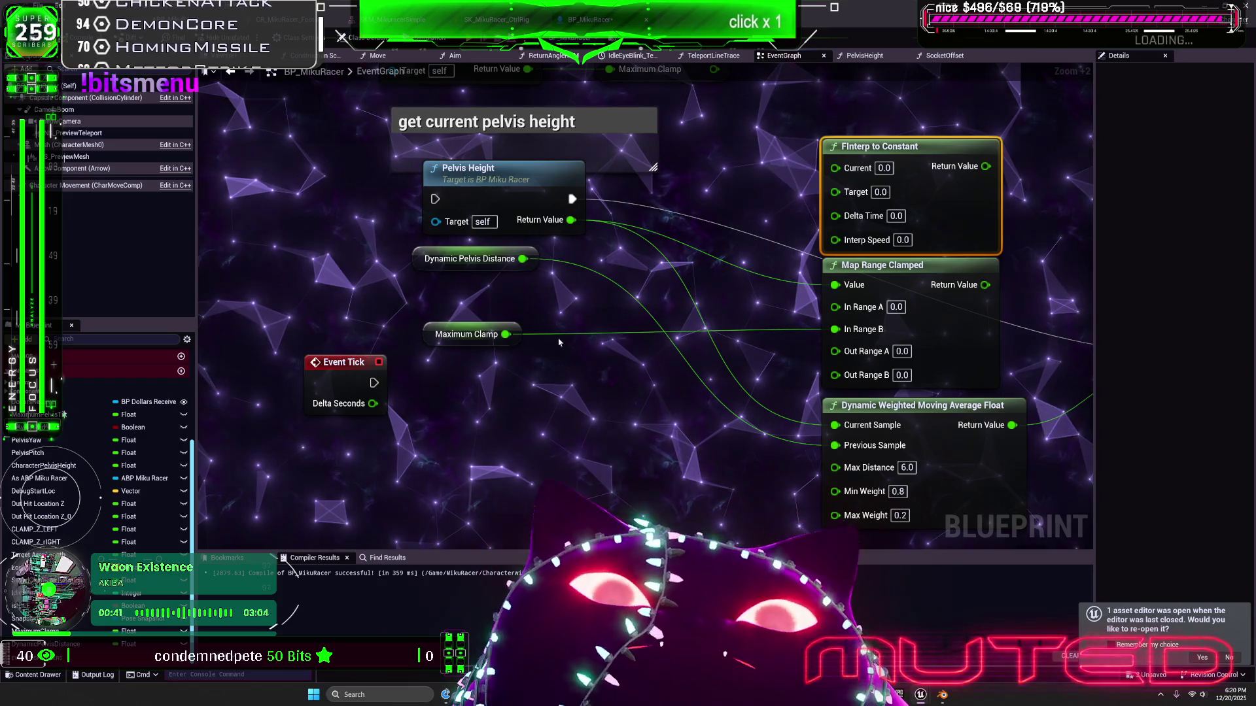
pyautogui.moveTo(425, 333)
pyautogui.mouseDown()
pyautogui.moveTo(557, 309)
pyautogui.moveTo(530, 343)
pyautogui.moveTo(477, 321)
pyautogui.moveTo(480, 332)
pyautogui.moveTo(480, 310)
pyautogui.moveTo(542, 329)
pyautogui.moveTo(500, 340)
pyautogui.mouseUp()
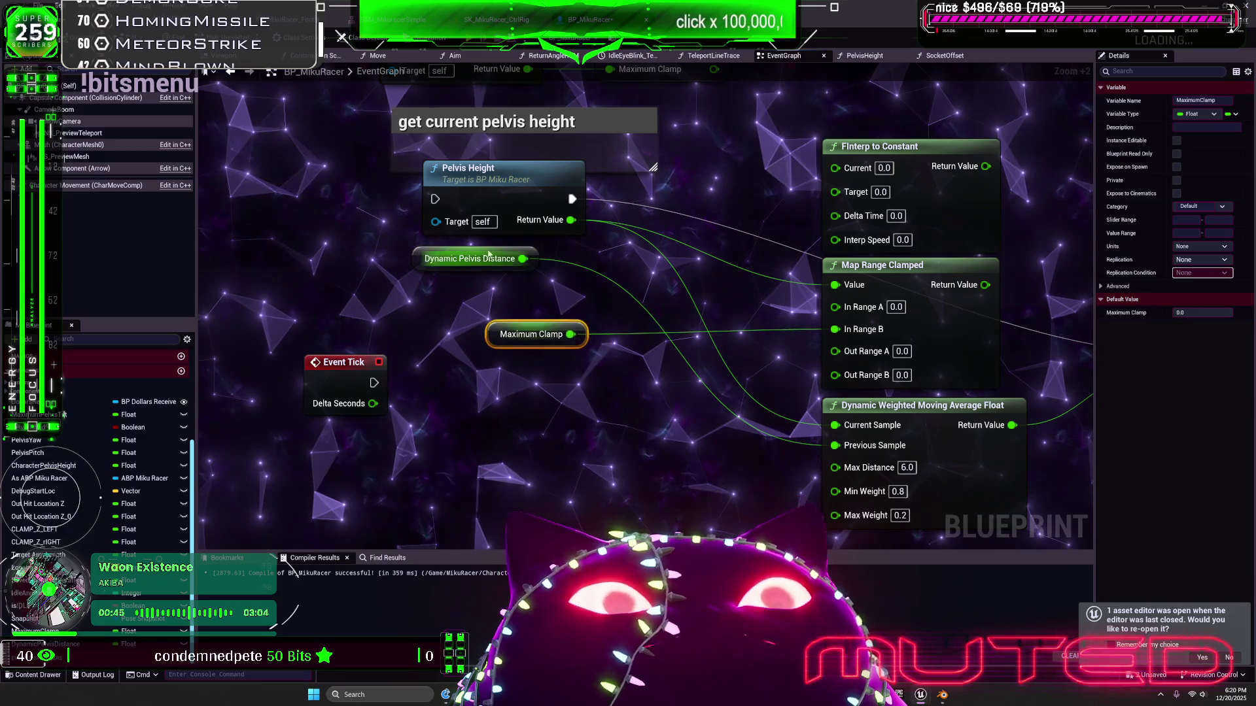
pyautogui.press('2')
pyautogui.click(621, 219)
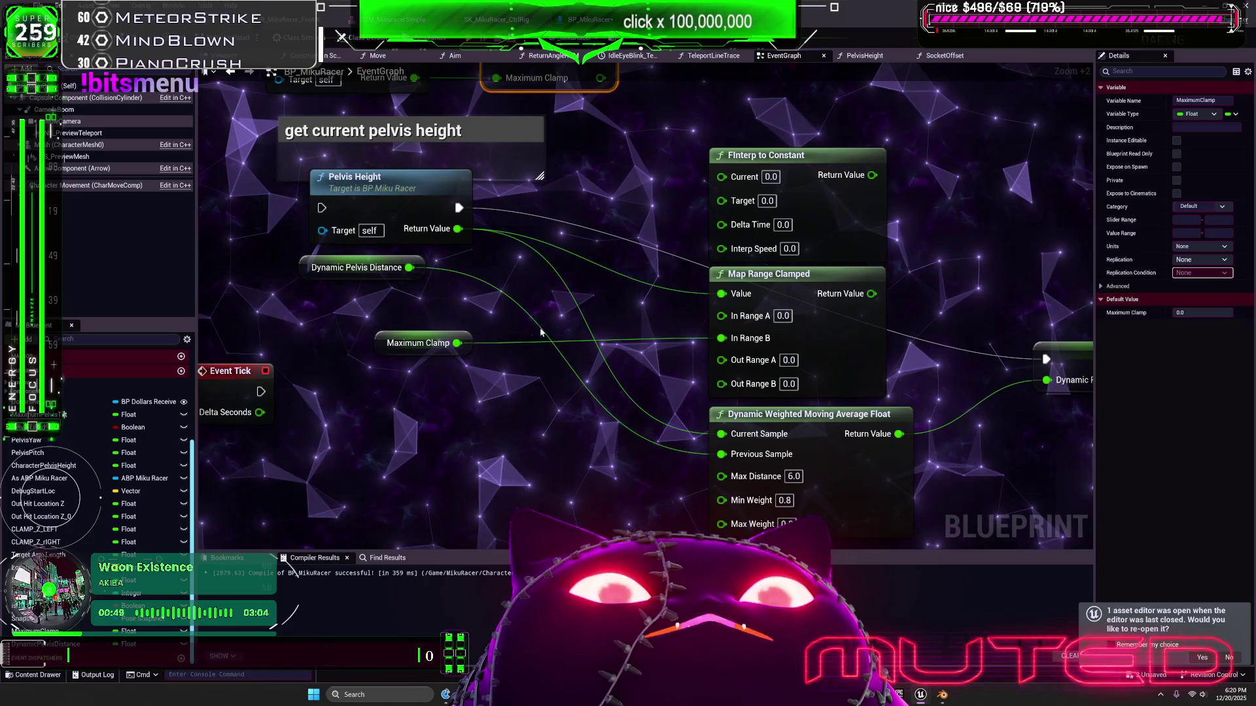
# Unlink Maximum Clamp from Map Range and wire it into FInterp to Constant's Target
pyautogui.keyDown('alt'); pyautogui.click(457, 343); pyautogui.keyUp('alt')
pyautogui.moveTo(378, 367)
pyautogui.mouseDown()
pyautogui.moveTo(605, 234)
pyautogui.moveTo(591, 215)
pyautogui.mouseUp()
pyautogui.scroll(2, 588, 313)
pyautogui.moveTo(581, 306); pyautogui.dragTo(643, 317)
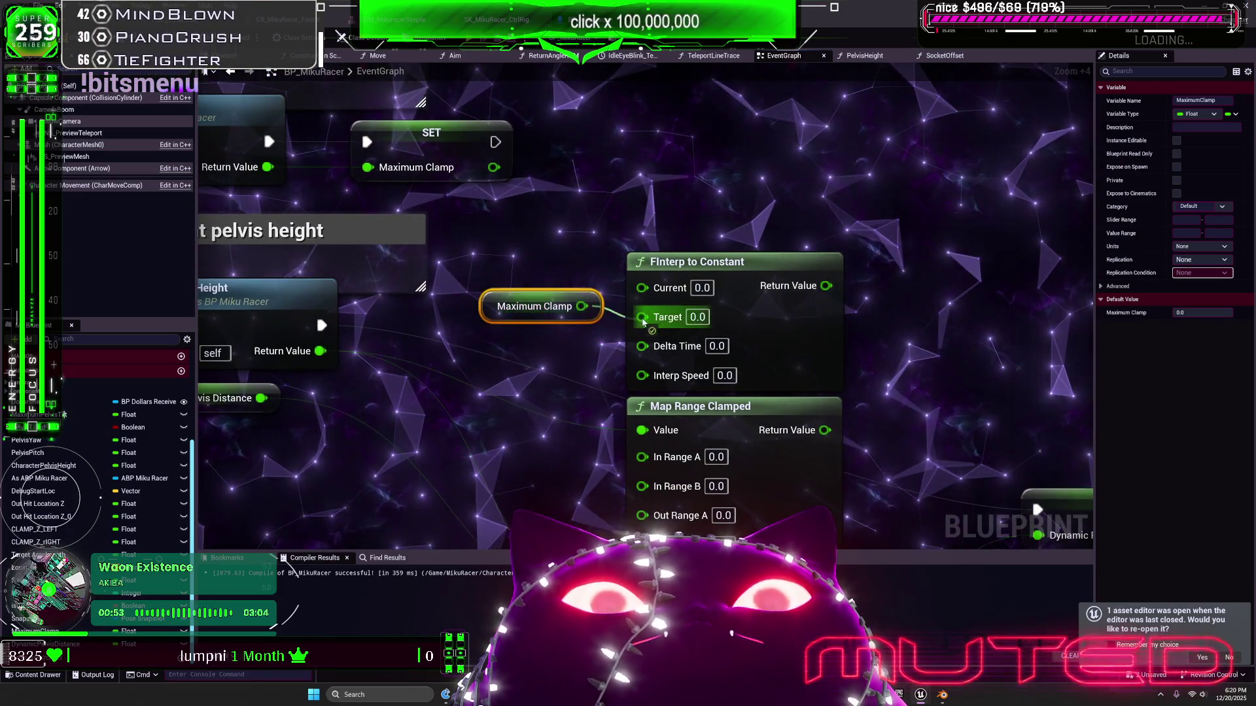
pyautogui.moveTo(534, 306); pyautogui.dragTo(534, 319)
pyautogui.keyDown('ctrl'); pyautogui.click(752, 314); pyautogui.keyUp('ctrl')
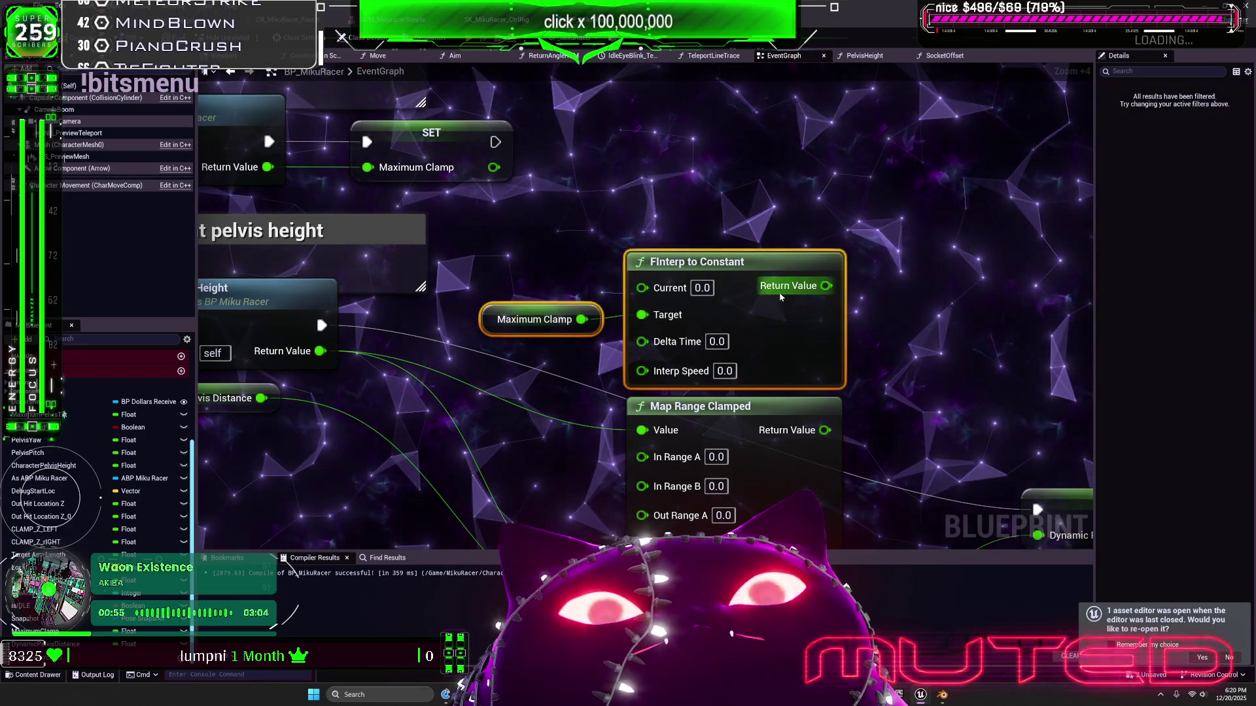
pyautogui.moveTo(752, 314); pyautogui.dragTo(782, 257)
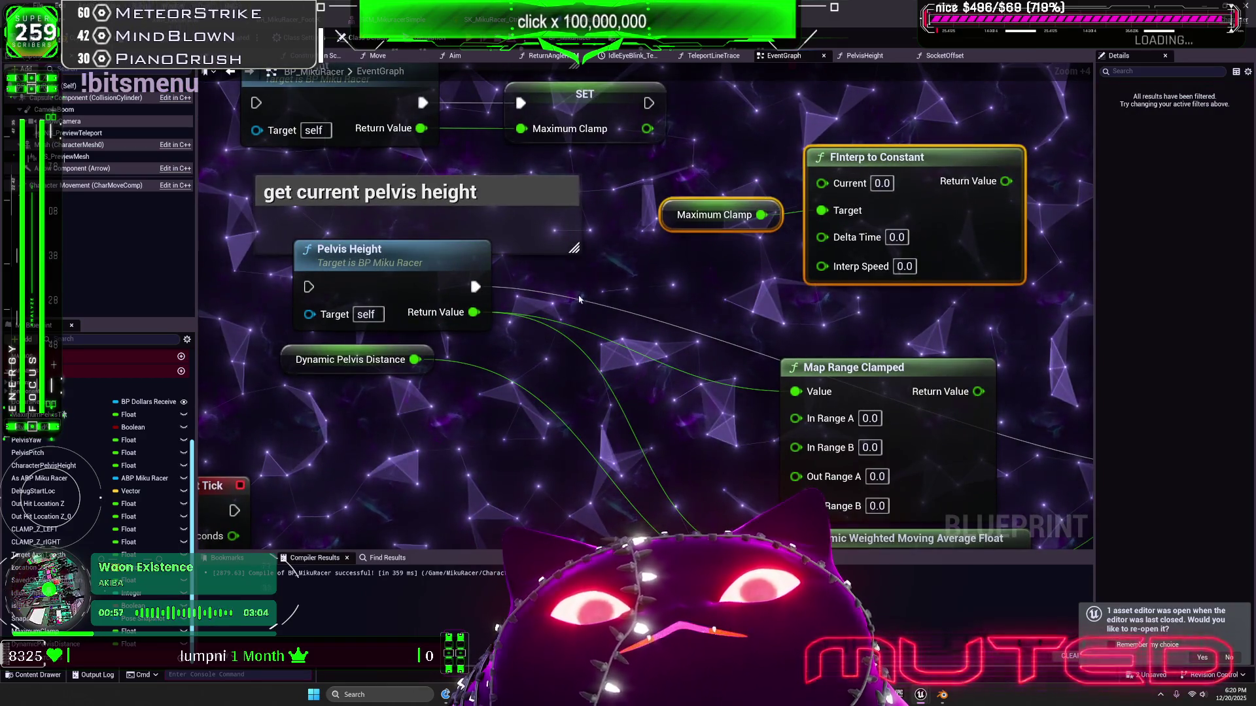
# Move Map Range Clamped, SET Dynamic Pelvis Distance and the getters to clear space
pyautogui.scroll(-1, 569, 327)
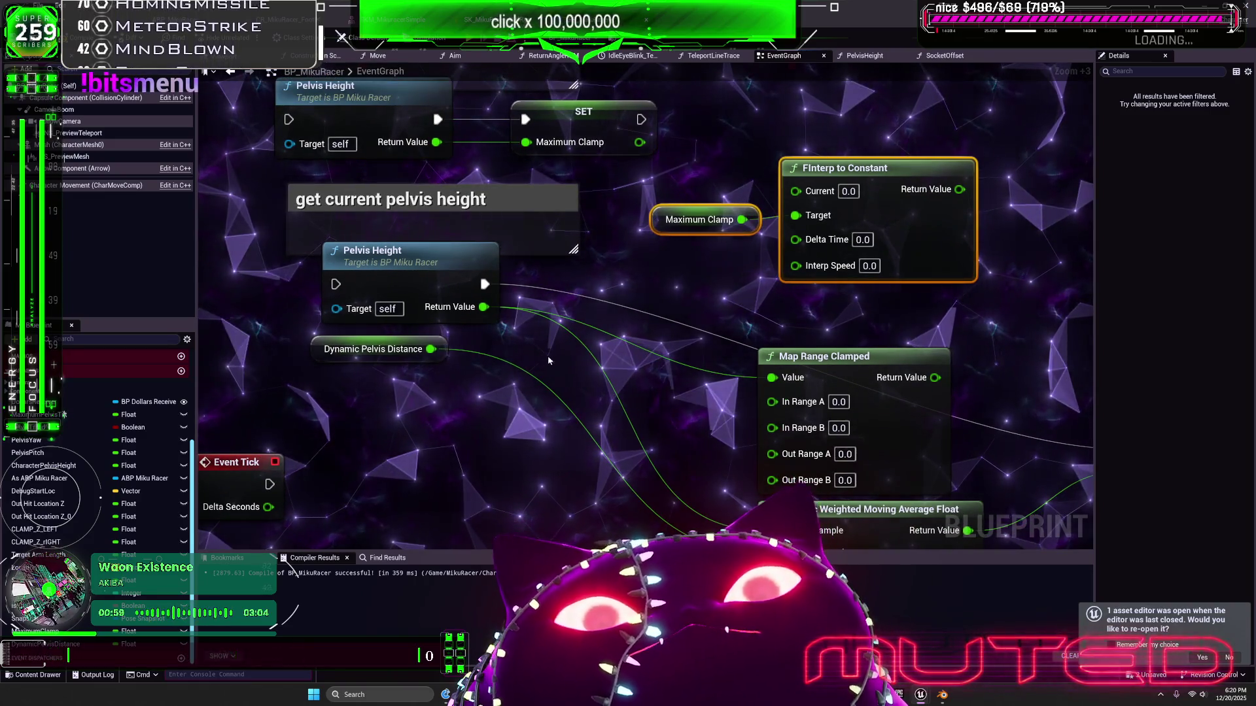
pyautogui.scroll(-1, 544, 355)
pyautogui.scroll(-1, 516, 344)
pyautogui.moveTo(514, 348); pyautogui.dragTo(422, 338)
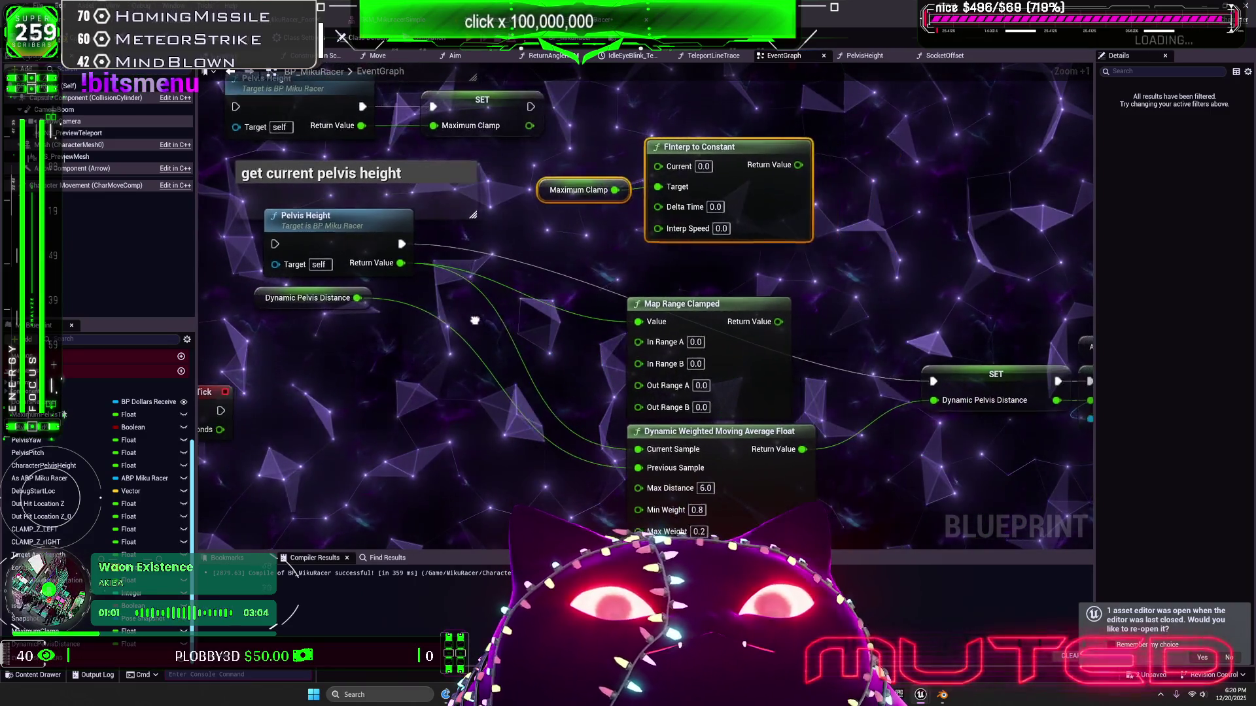
pyautogui.moveTo(791, 335); pyautogui.dragTo(768, 272)
pyautogui.moveTo(693, 244); pyautogui.dragTo(703, 439)
pyautogui.moveTo(911, 359)
pyautogui.mouseDown()
pyautogui.moveTo(616, 294)
pyautogui.moveTo(658, 383)
pyautogui.mouseUp()
pyautogui.moveTo(591, 312); pyautogui.dragTo(597, 280)
pyautogui.moveTo(327, 293)
pyautogui.mouseDown()
pyautogui.moveTo(358, 378)
pyautogui.moveTo(361, 440)
pyautogui.mouseUp()
pyautogui.moveTo(368, 238); pyautogui.dragTo(359, 258)
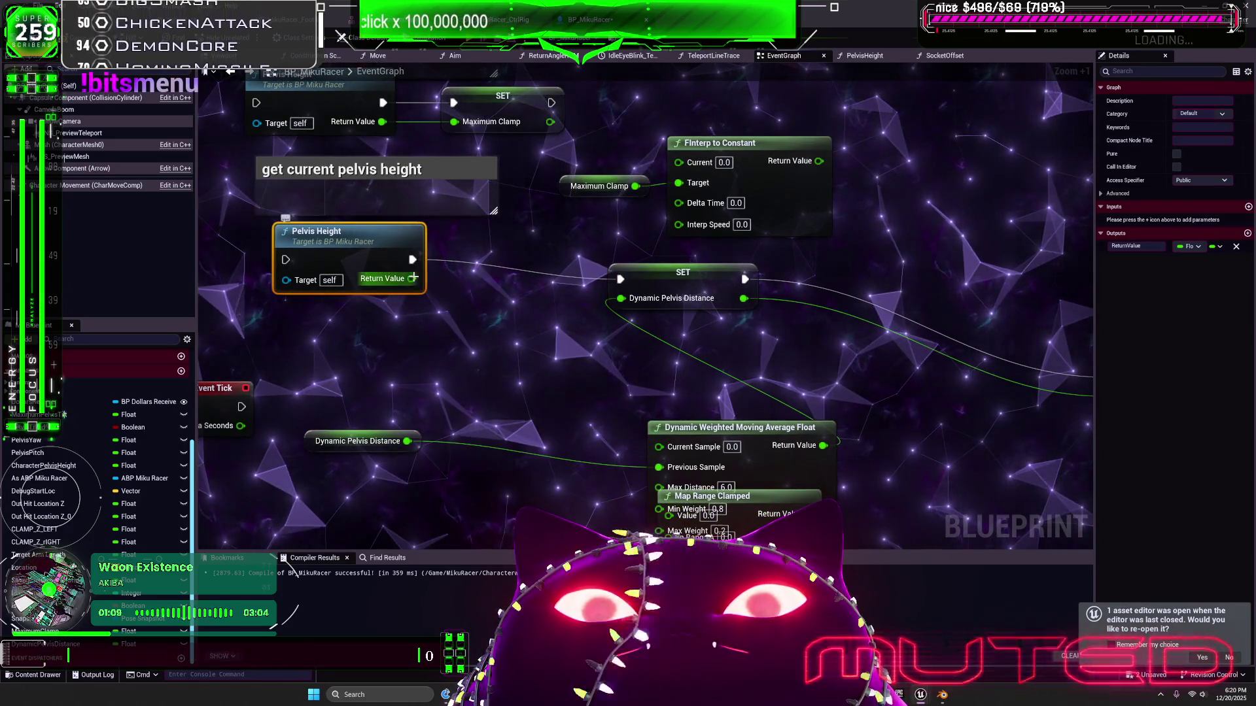
# Wire Pelvis Height into Current Sample and Dynamic Pelvis Distance into FInterp's Current
pyautogui.click(683, 281)
pyautogui.moveTo(718, 420); pyautogui.dragTo(680, 321)
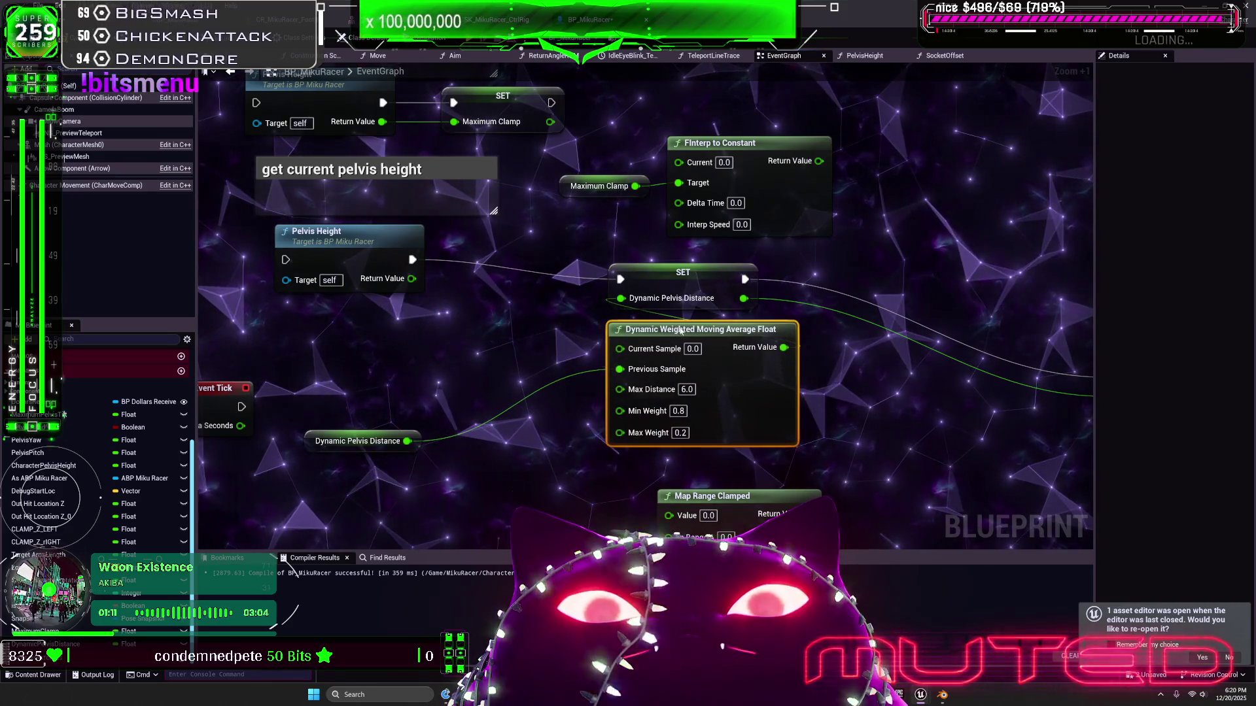
pyautogui.moveTo(366, 440); pyautogui.dragTo(395, 372)
pyautogui.moveTo(411, 281); pyautogui.dragTo(619, 348)
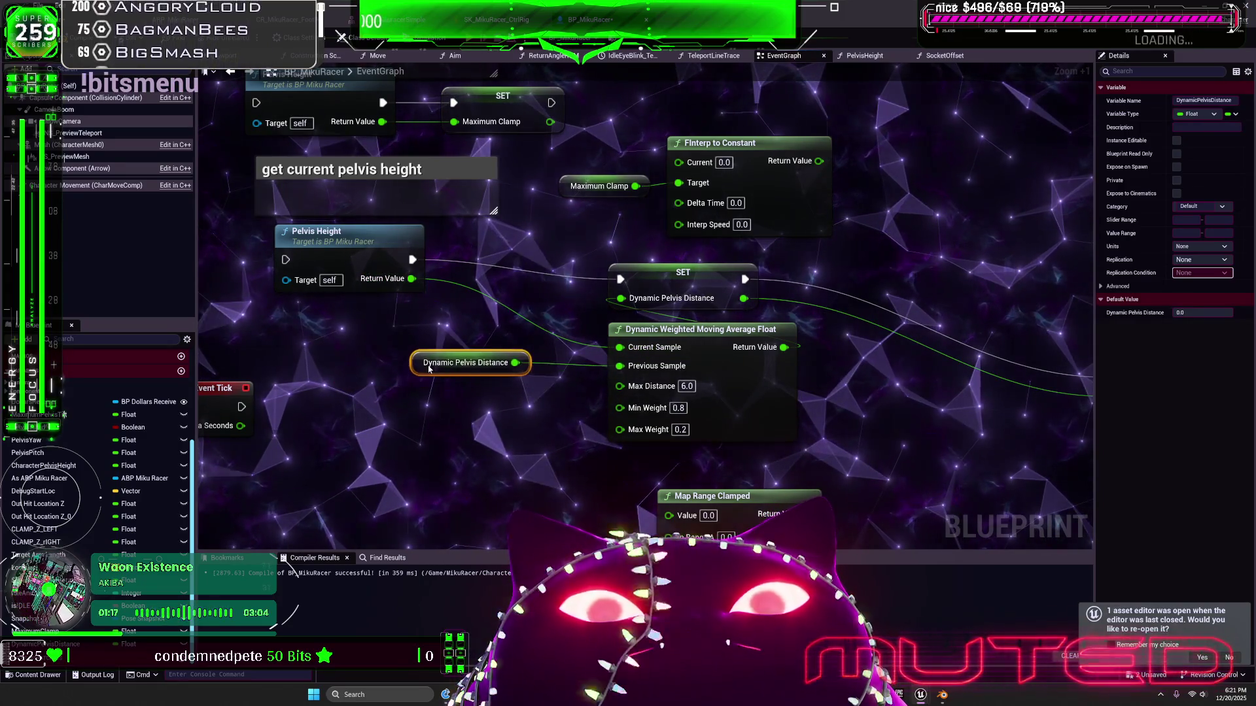
pyautogui.moveTo(521, 367)
pyautogui.mouseDown()
pyautogui.moveTo(678, 183)
pyautogui.moveTo(678, 162)
pyautogui.mouseUp()
pyautogui.moveTo(859, 238); pyautogui.dragTo(572, 160)
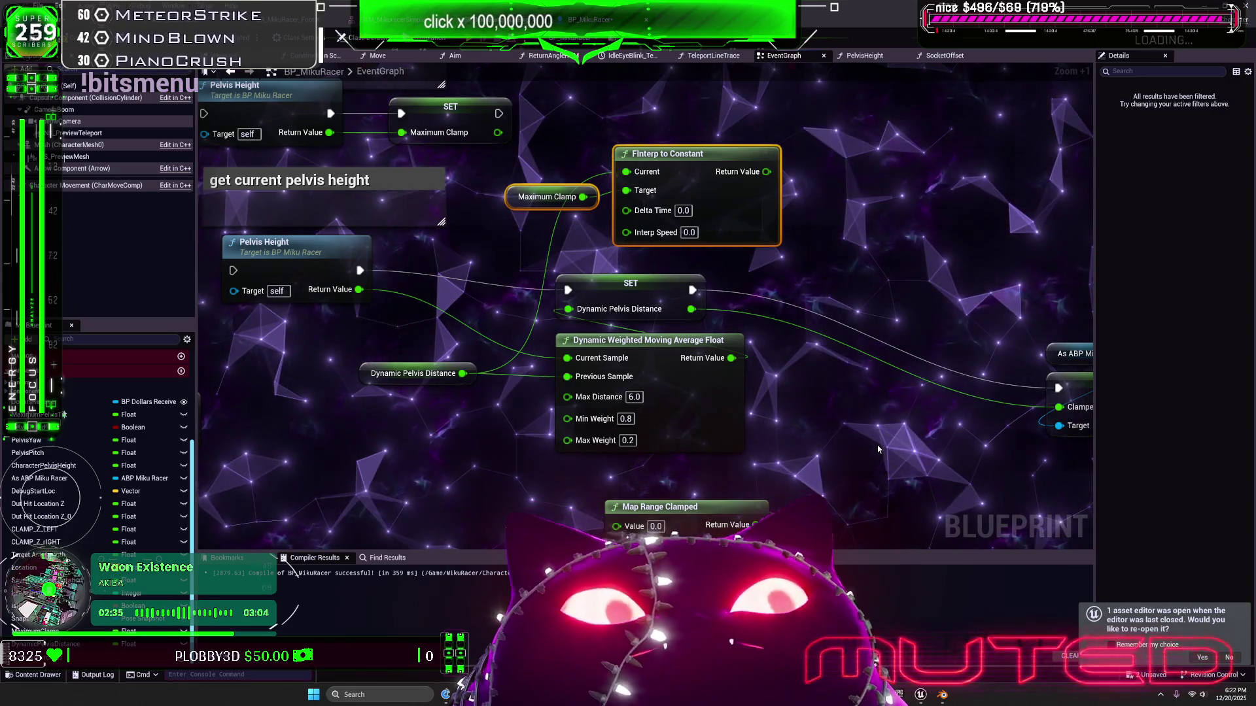
pyautogui.scroll(-2, 620, 286)
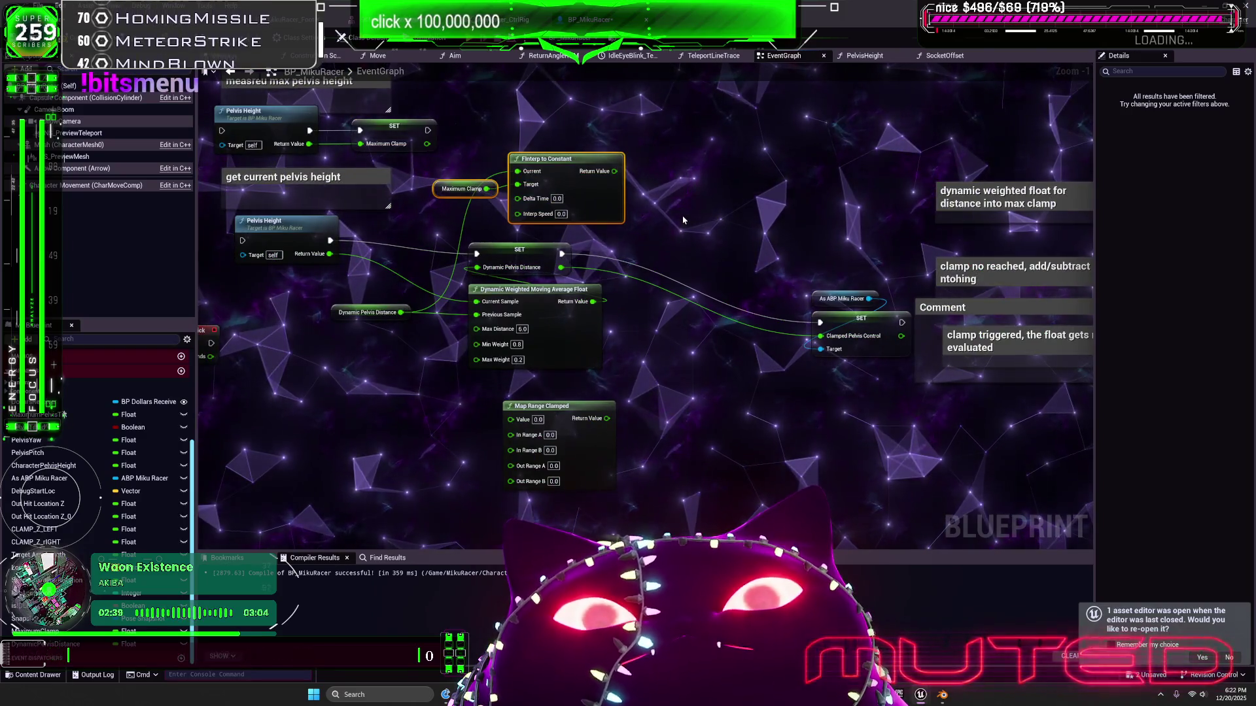
# Move Map Range Clamped beside FInterp and connect FInterp's output to its Value
pyautogui.moveTo(663, 197); pyautogui.dragTo(624, 219)
pyautogui.rightClick(619, 200)
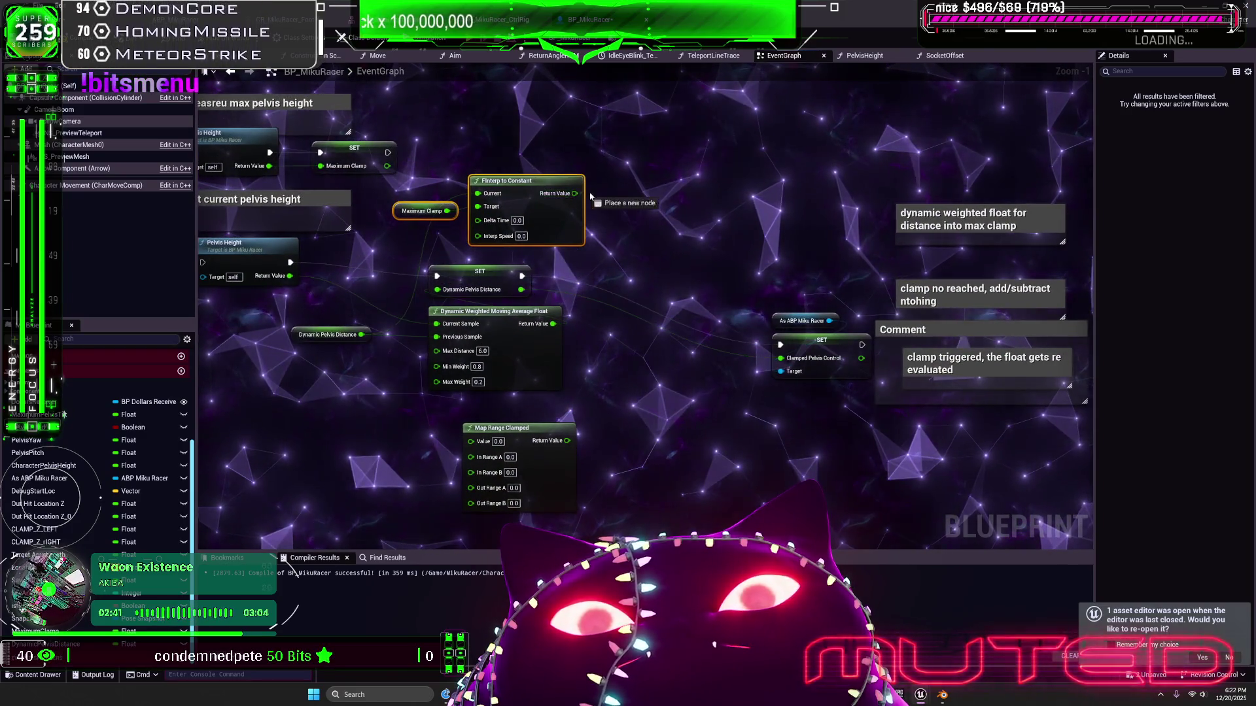
pyautogui.scroll(1, 584, 398)
pyautogui.moveTo(490, 429)
pyautogui.mouseDown()
pyautogui.moveTo(680, 203)
pyautogui.moveTo(683, 167)
pyautogui.mouseUp()
pyautogui.moveTo(562, 188); pyautogui.dragTo(649, 181)
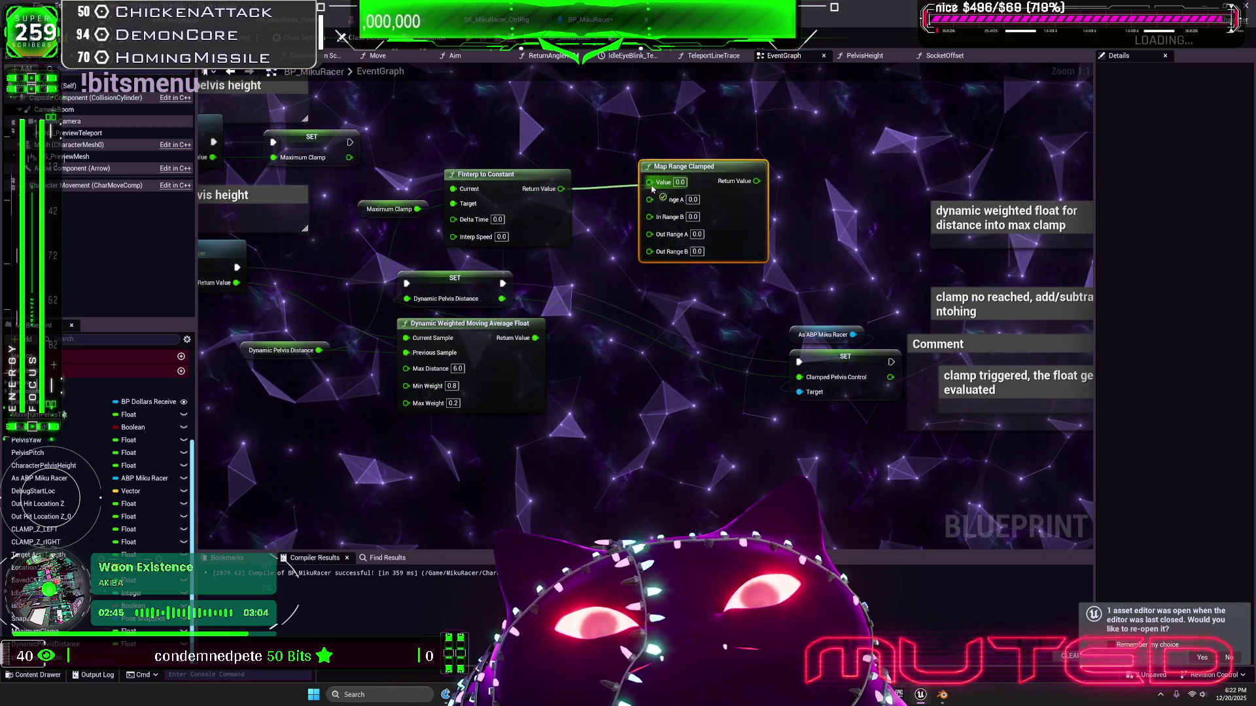
pyautogui.moveTo(732, 204); pyautogui.dragTo(724, 212)
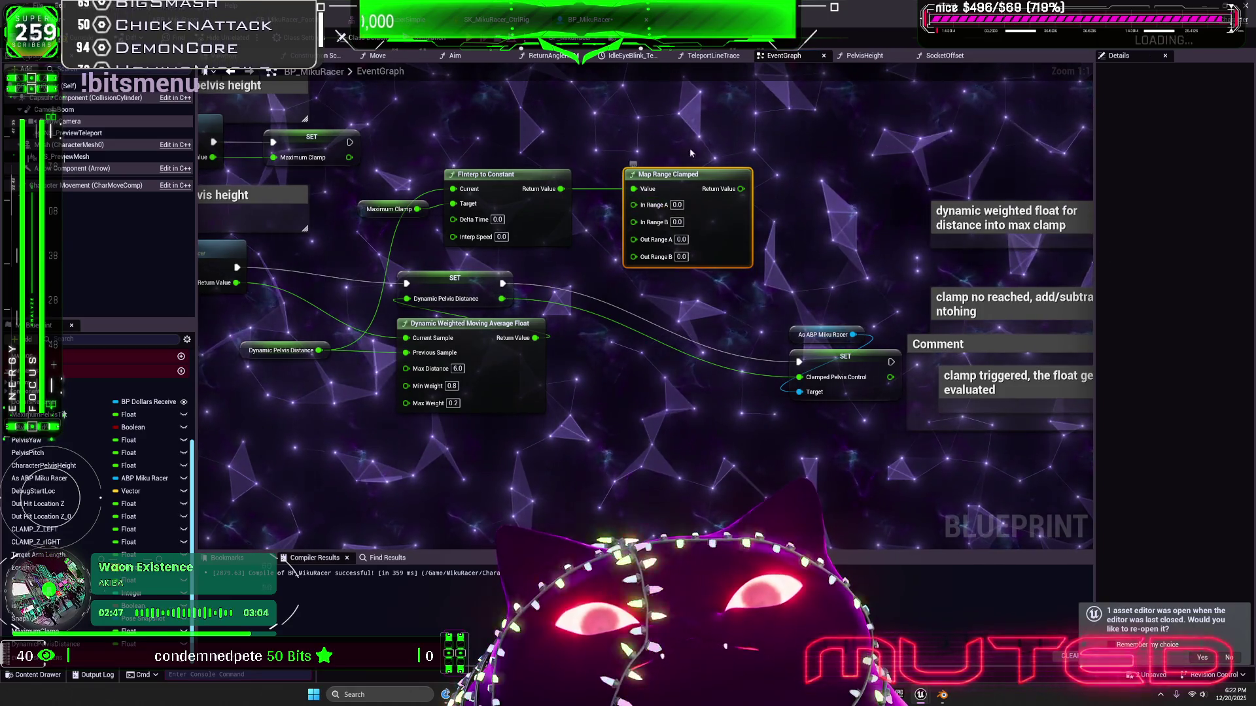
# Replace Map Range Clamped with a Clamp (Float) node taking FInterp's output at Max
pyautogui.press('Delete')
pyautogui.moveTo(562, 189); pyautogui.dragTo(638, 178)
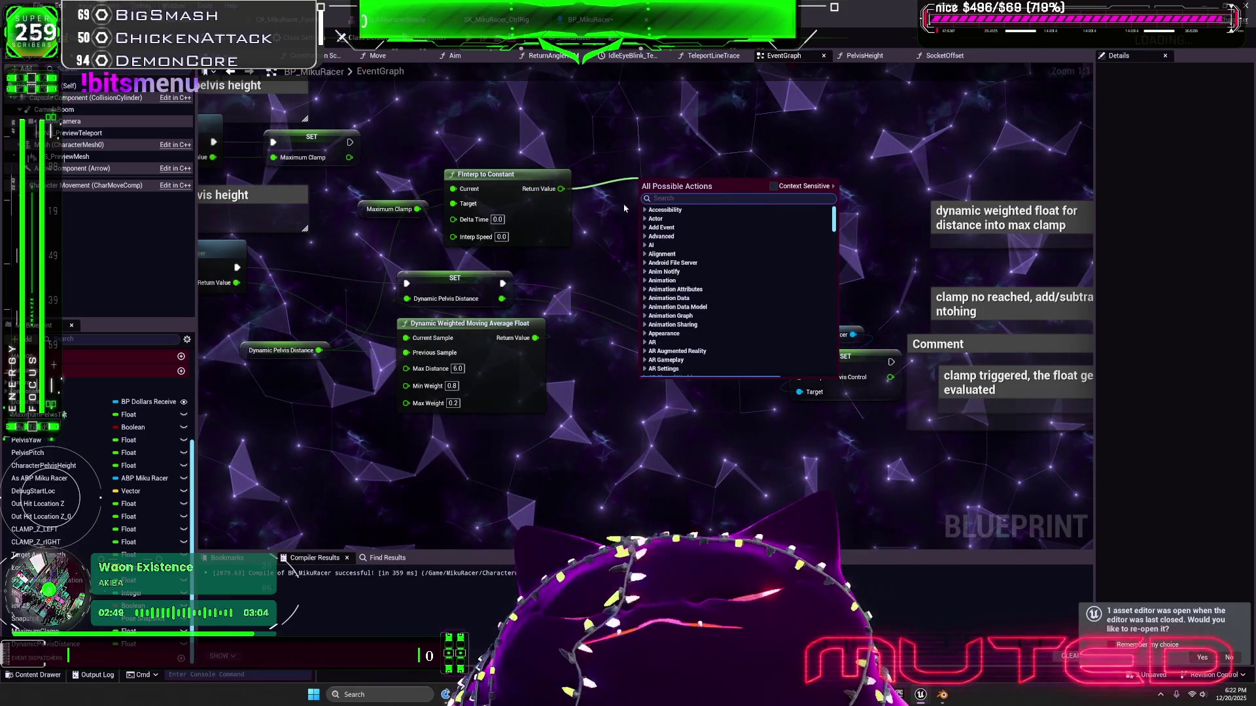
pyautogui.write('clamp')
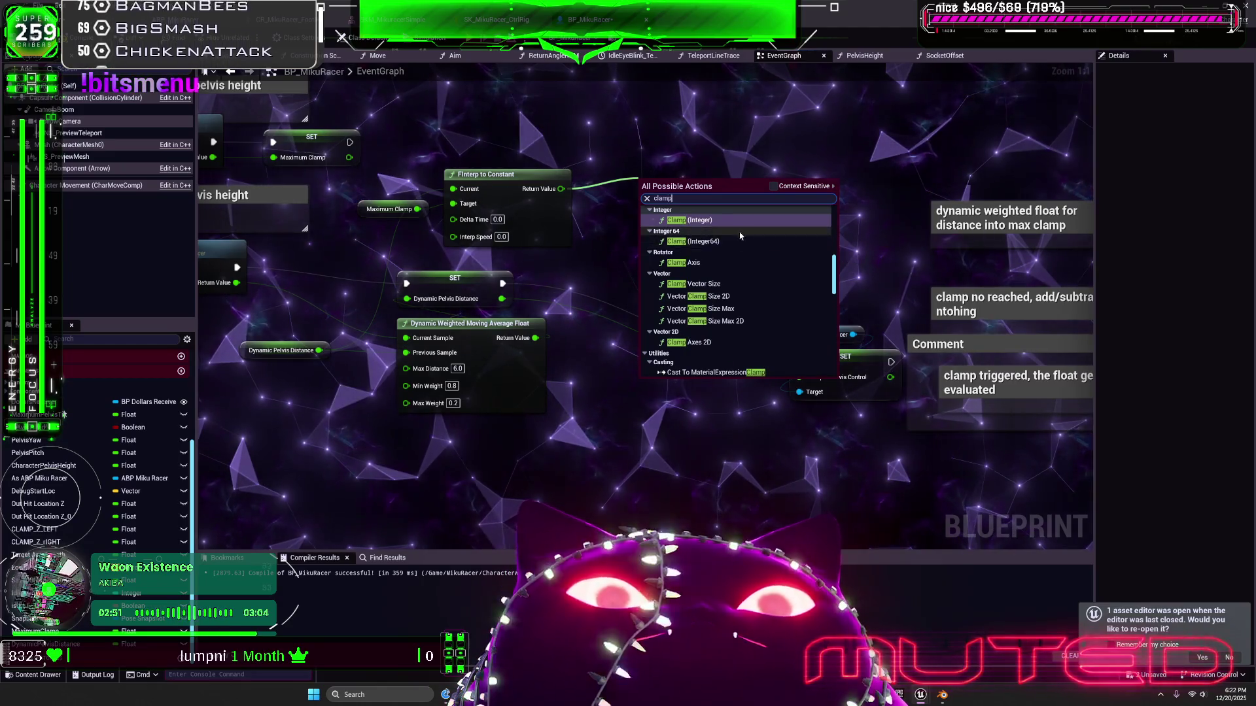
pyautogui.scroll(3, 741, 281)
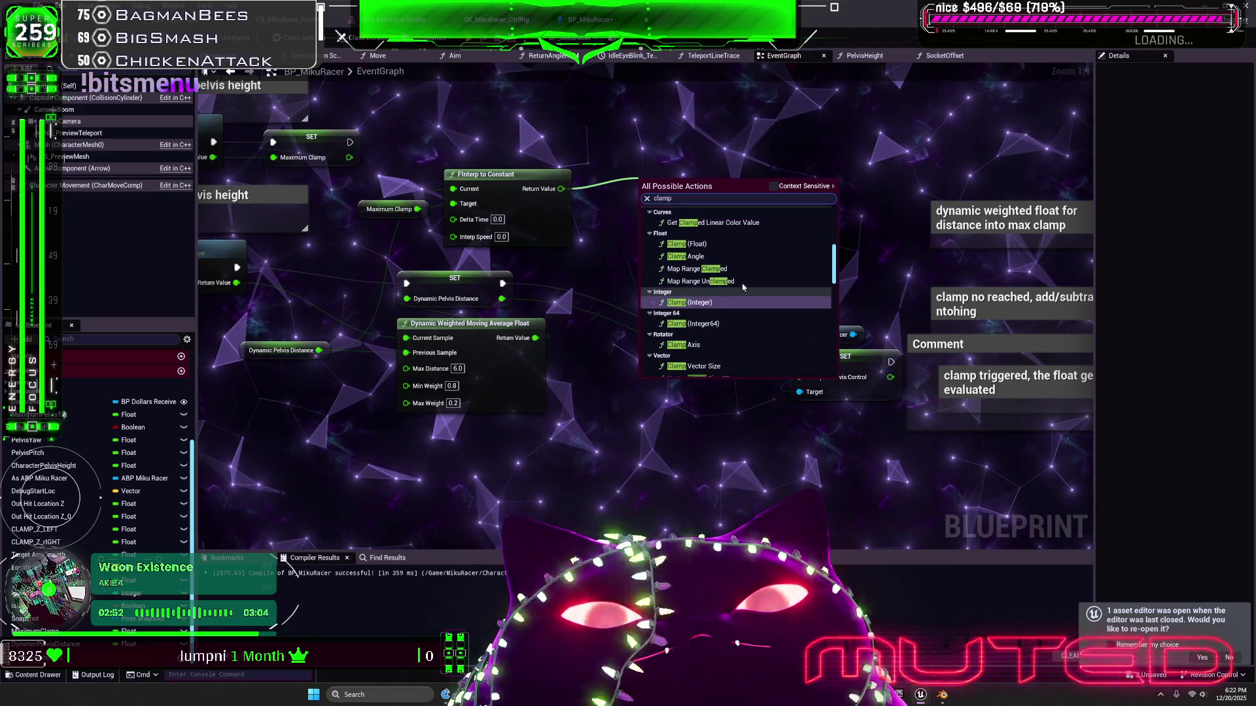
pyautogui.click(720, 244)
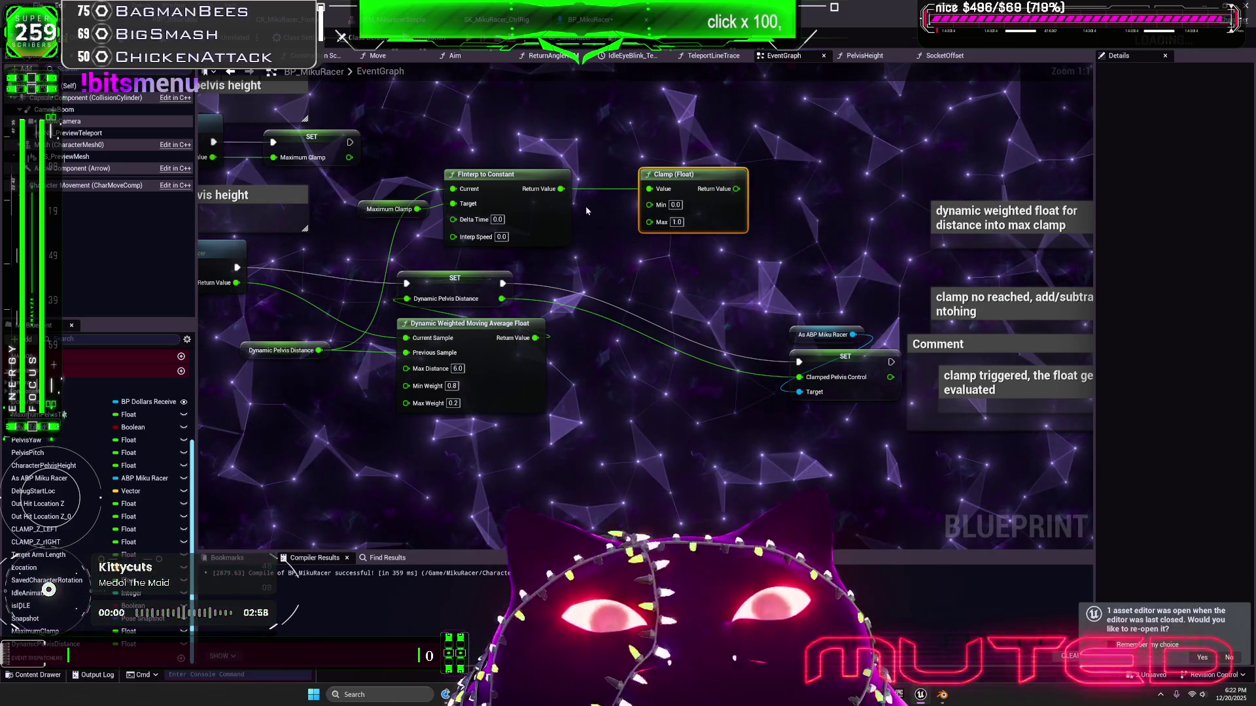
pyautogui.moveTo(649, 189); pyautogui.dragTo(649, 225)
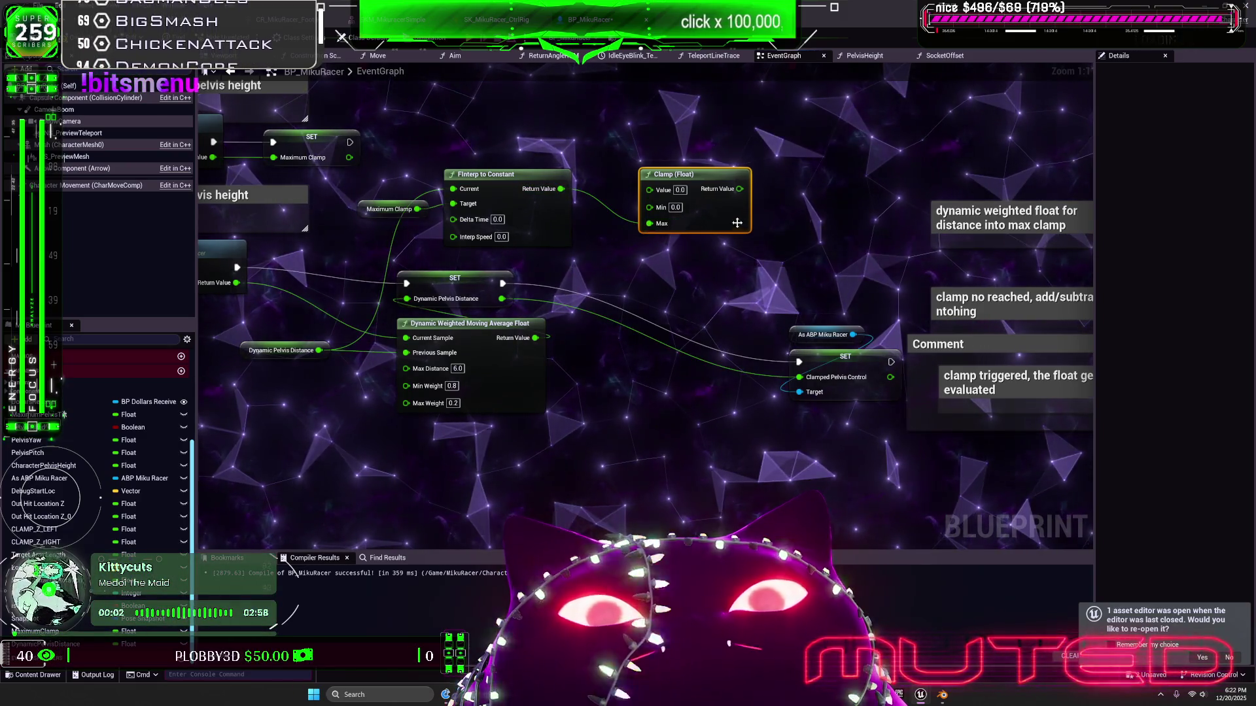
# Feed Dynamic Pelvis Distance into Clamp's Value and Clamp's output into Clamped Pelvis Control
pyautogui.moveTo(556, 275); pyautogui.dragTo(572, 306)
pyautogui.moveTo(337, 382)
pyautogui.mouseDown()
pyautogui.moveTo(644, 265)
pyautogui.moveTo(667, 221)
pyautogui.mouseUp()
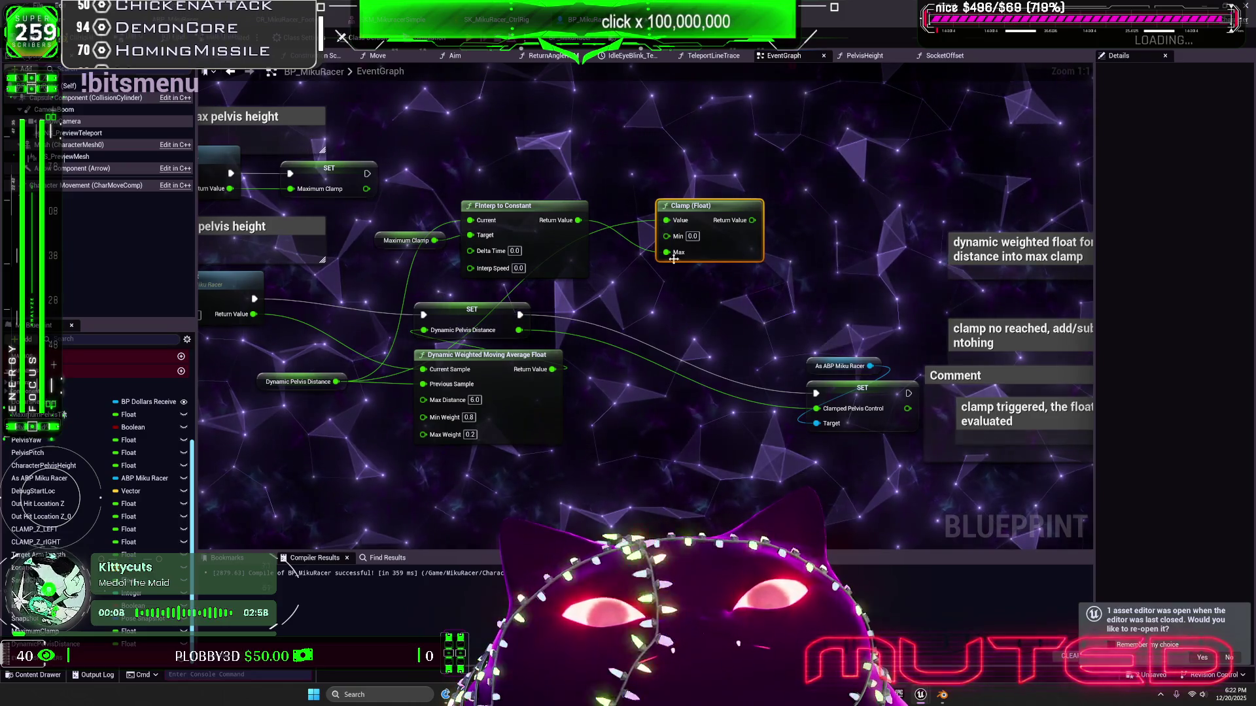
pyautogui.moveTo(725, 251)
pyautogui.mouseDown()
pyautogui.moveTo(708, 281)
pyautogui.moveTo(707, 217)
pyautogui.mouseUp()
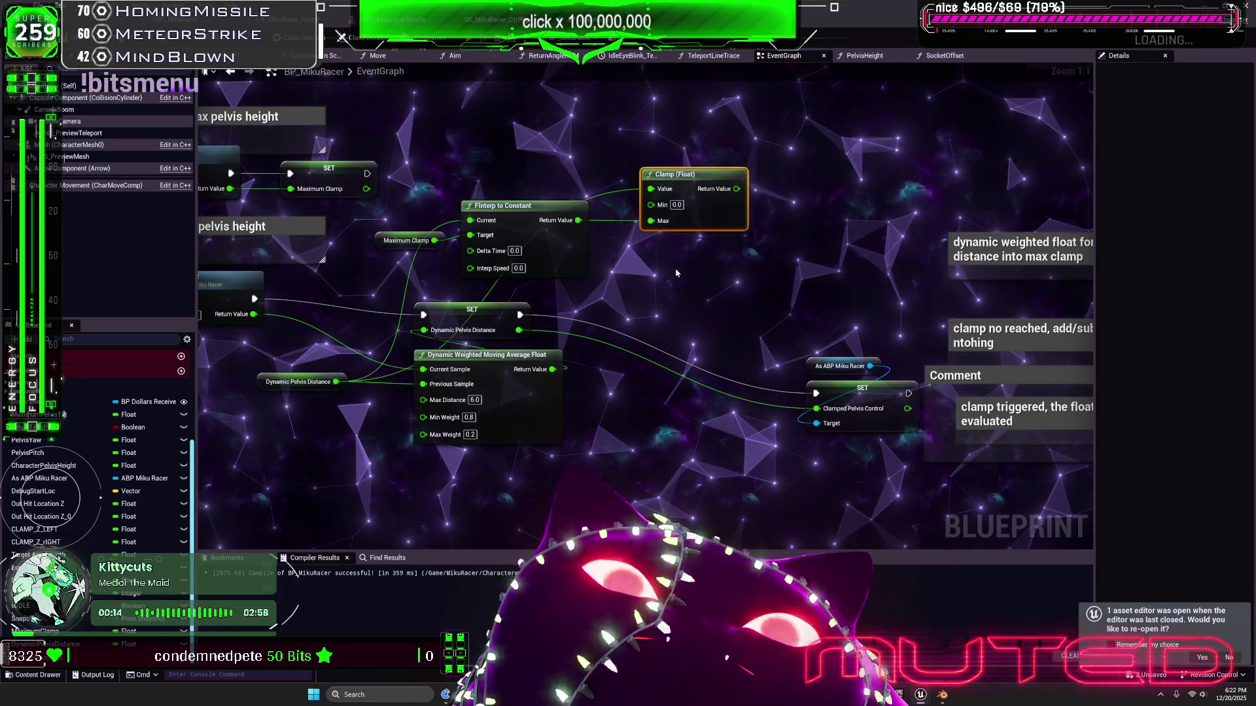
pyautogui.moveTo(737, 188)
pyautogui.mouseDown()
pyautogui.moveTo(814, 366)
pyautogui.moveTo(817, 408)
pyautogui.mouseUp()
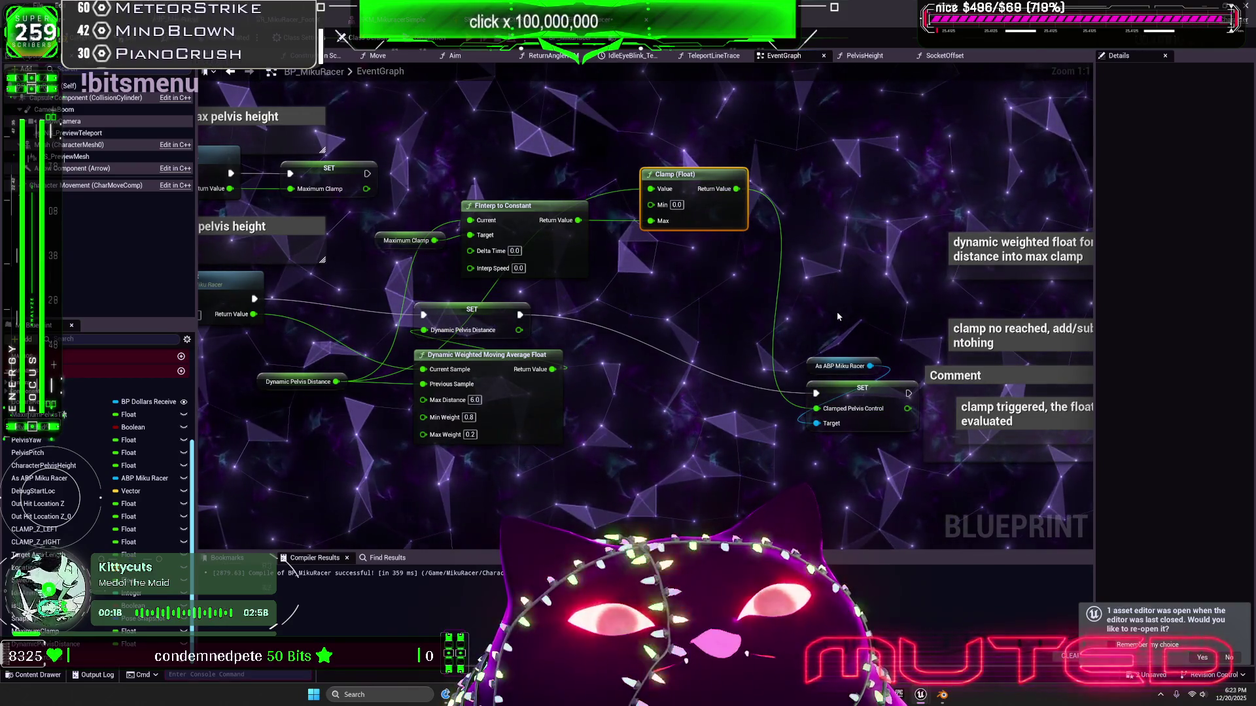
# Rearrange the Pelvis Height, SET Dynamic Pelvis Distance, moving-average and getter nodes
pyautogui.moveTo(580, 387); pyautogui.dragTo(728, 363)
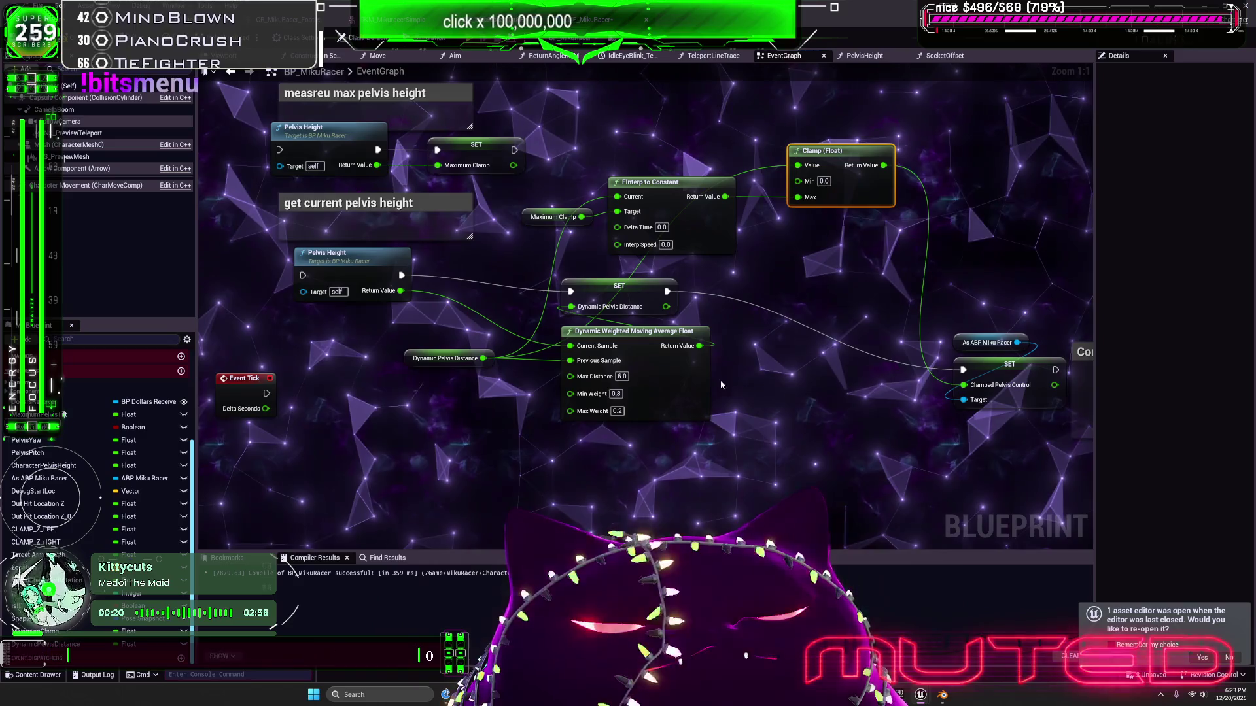
pyautogui.moveTo(467, 300); pyautogui.dragTo(535, 314)
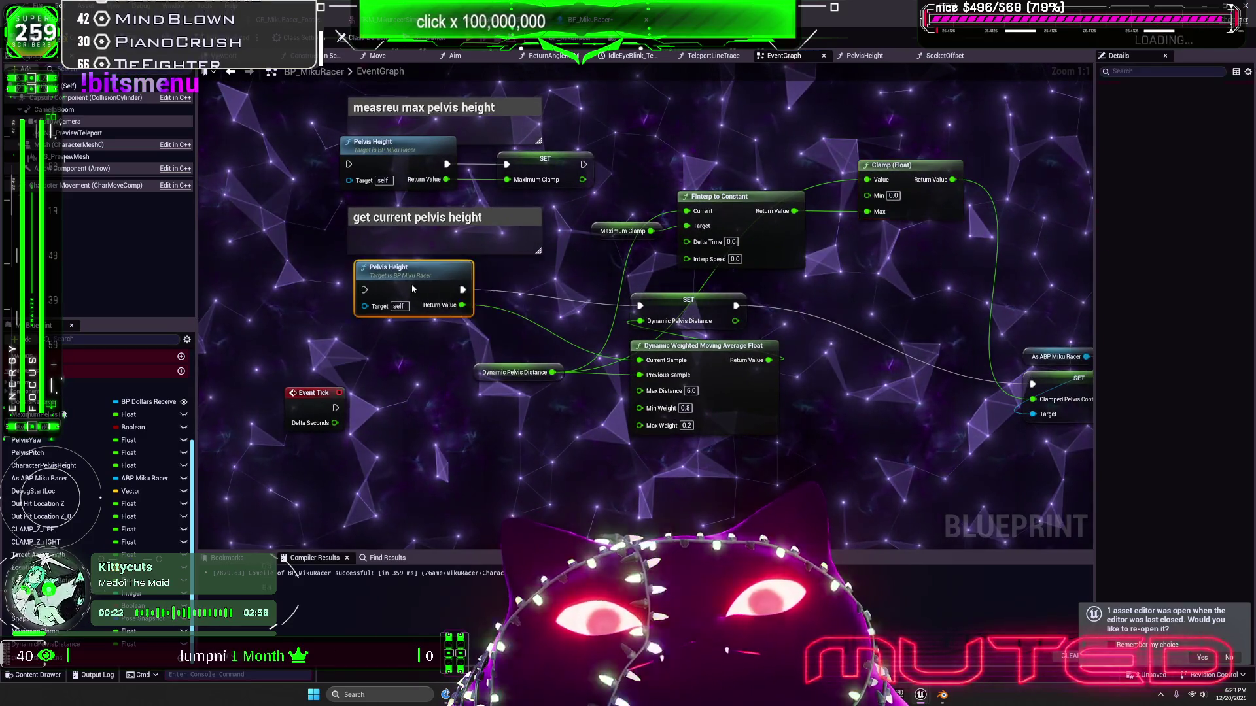
pyautogui.moveTo(417, 285); pyautogui.dragTo(362, 300)
pyautogui.moveTo(670, 306); pyautogui.dragTo(621, 299)
pyautogui.moveTo(516, 372); pyautogui.dragTo(407, 411)
pyautogui.moveTo(734, 392)
pyautogui.mouseDown()
pyautogui.moveTo(624, 407)
pyautogui.moveTo(562, 392)
pyautogui.mouseUp()
pyautogui.moveTo(641, 292); pyautogui.dragTo(702, 300)
pyautogui.moveTo(566, 398); pyautogui.dragTo(573, 374)
pyautogui.moveTo(374, 412)
pyautogui.mouseDown()
pyautogui.moveTo(431, 320)
pyautogui.moveTo(478, 289)
pyautogui.mouseUp()
pyautogui.moveTo(639, 278); pyautogui.dragTo(520, 295)
# Move FInterp to Constant, Clamp and the Maximum Clamp getter down beside Event Tick
pyautogui.moveTo(669, 271)
pyautogui.mouseDown()
pyautogui.moveTo(629, 397)
pyautogui.moveTo(668, 429)
pyautogui.moveTo(637, 421)
pyautogui.mouseUp()
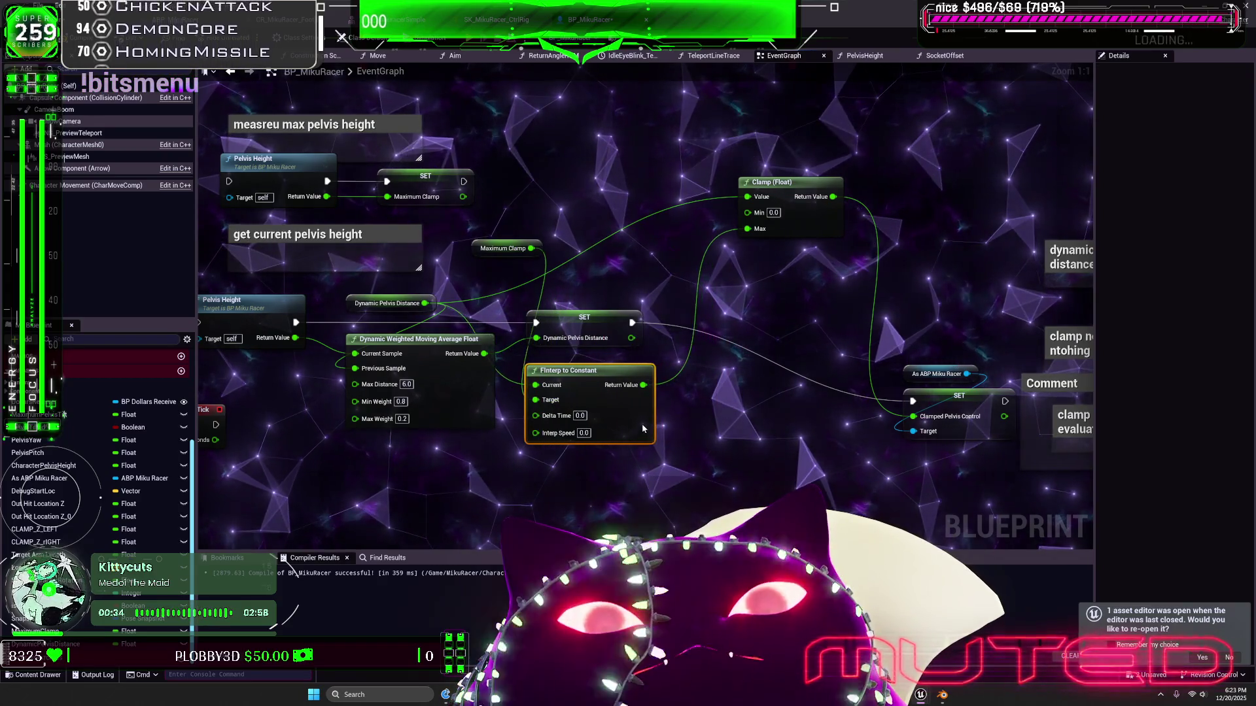
pyautogui.moveTo(788, 344); pyautogui.dragTo(749, 375)
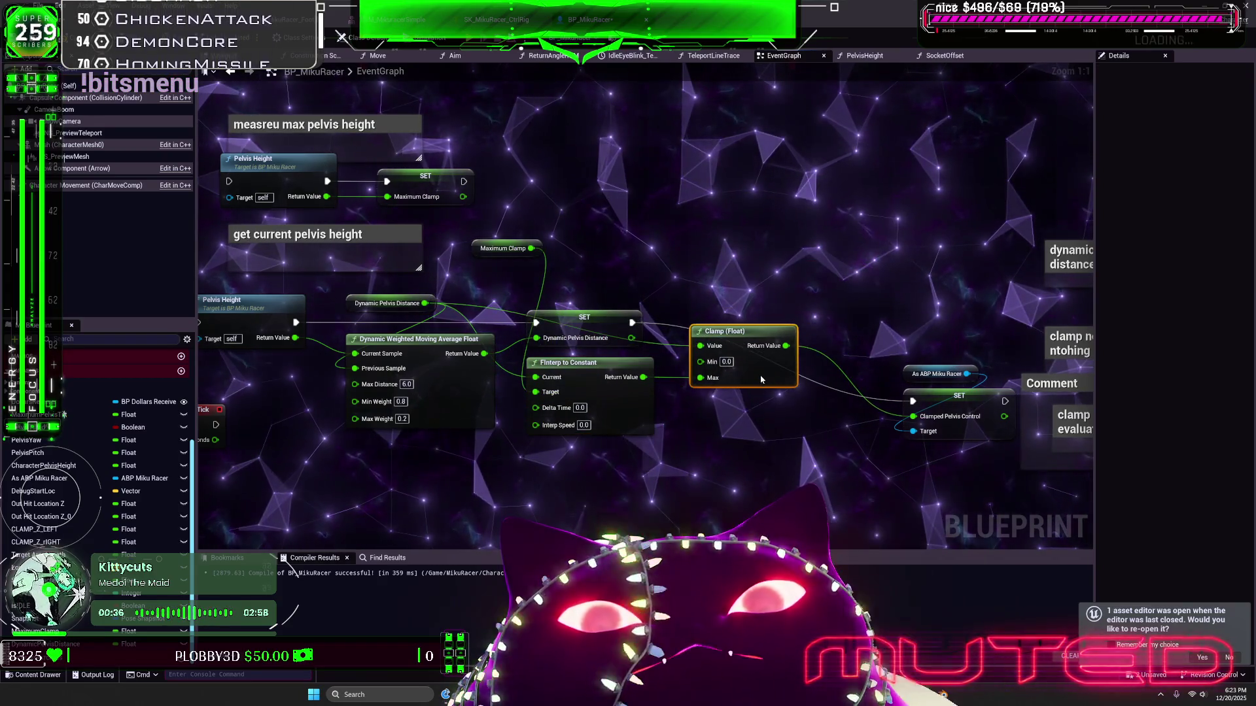
pyautogui.moveTo(481, 254)
pyautogui.mouseDown()
pyautogui.moveTo(513, 337)
pyautogui.moveTo(549, 296)
pyautogui.moveTo(546, 465)
pyautogui.moveTo(438, 455)
pyautogui.mouseUp()
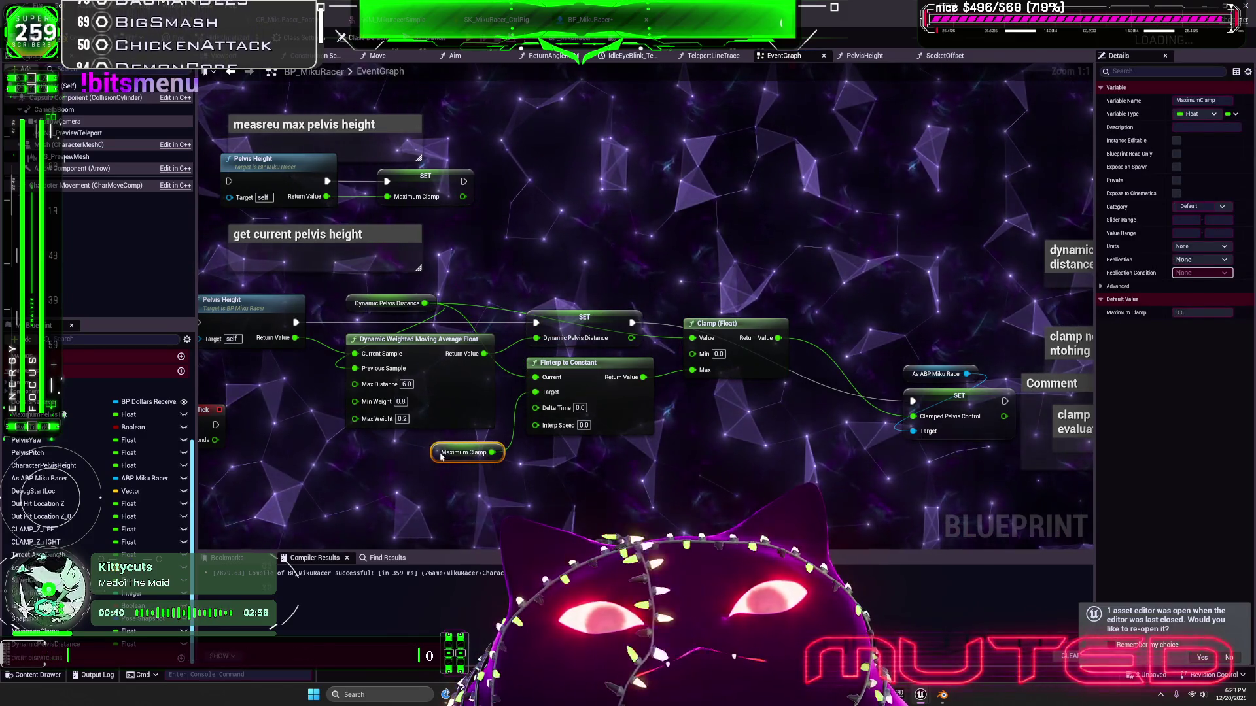
pyautogui.moveTo(223, 443)
pyautogui.mouseDown()
pyautogui.moveTo(357, 384)
pyautogui.moveTo(576, 389)
pyautogui.moveTo(671, 348)
pyautogui.mouseUp()
pyautogui.click(347, 360)
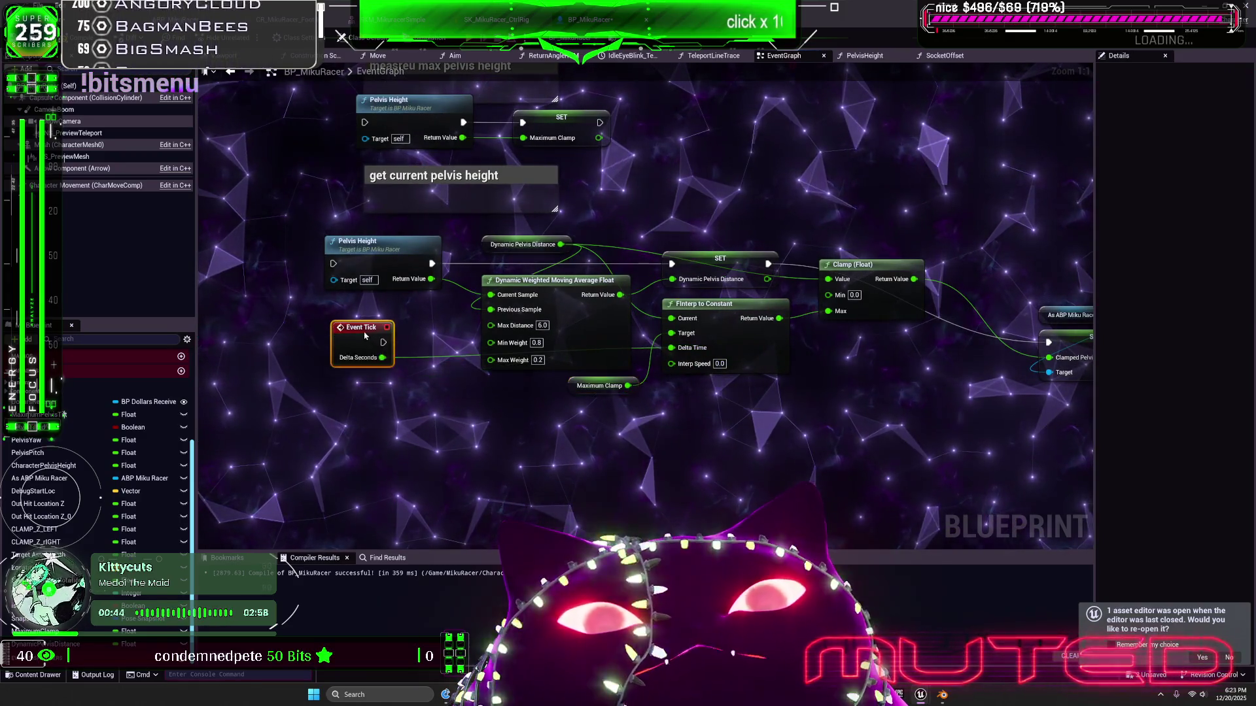
pyautogui.moveTo(774, 387); pyautogui.dragTo(692, 349)
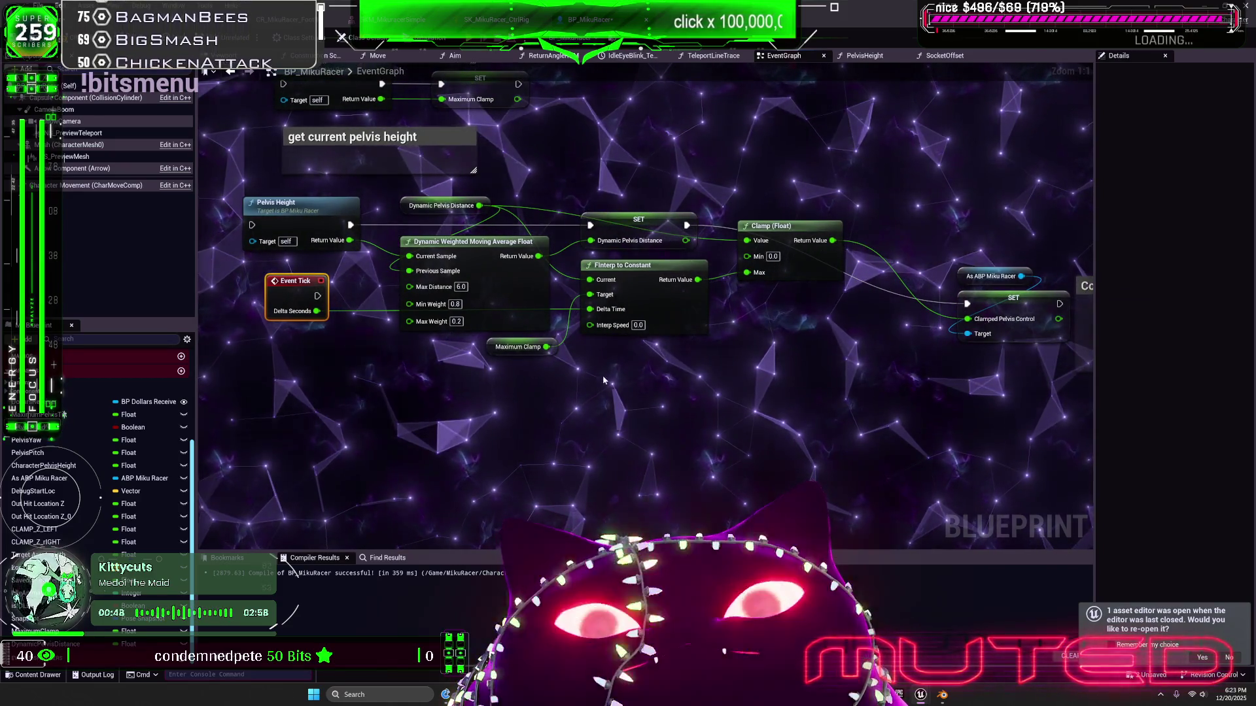
pyautogui.rightClick(602, 379)
# Add an FInterp To node and move the Target, Current and Delta Time wires onto it
pyautogui.write('finter')
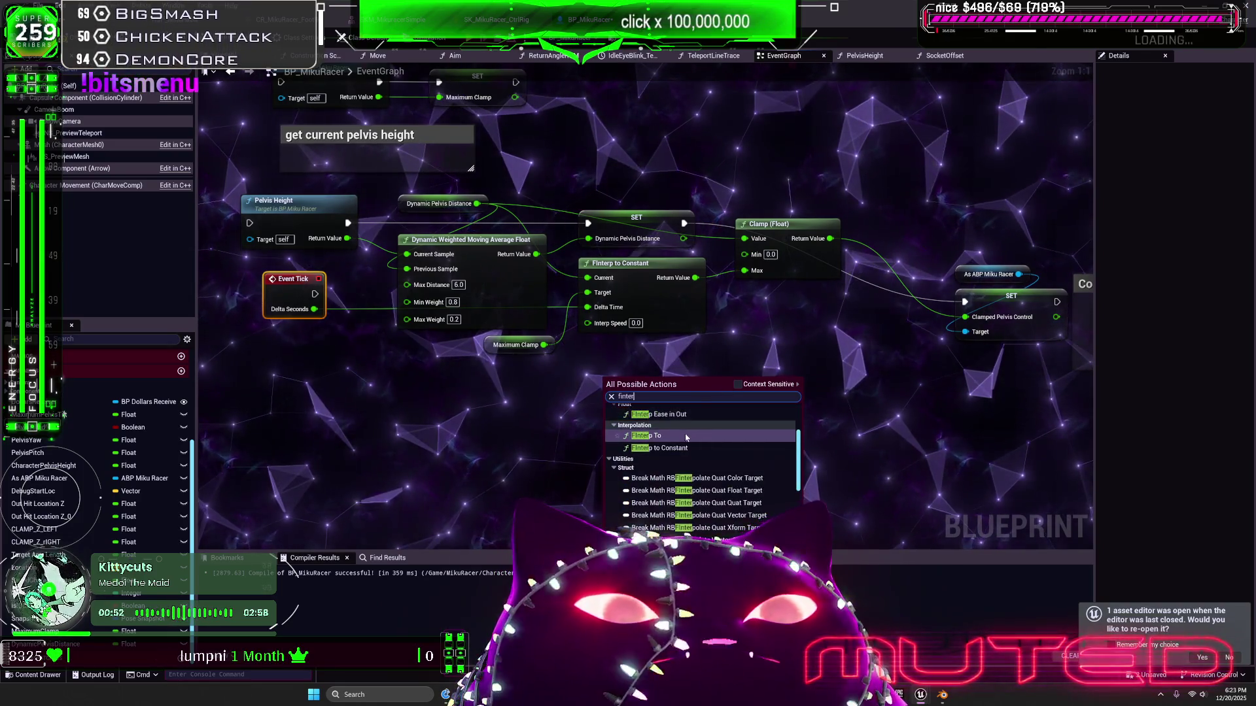
pyautogui.click(705, 415)
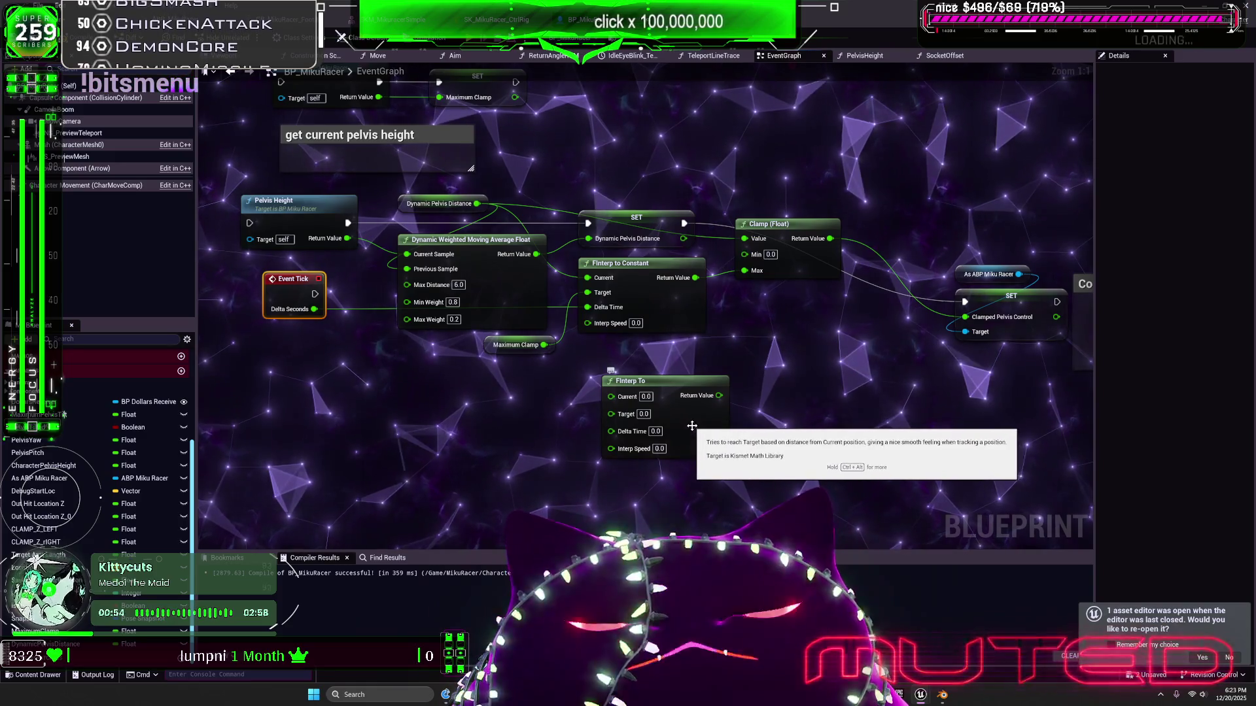
pyautogui.moveTo(696, 424); pyautogui.dragTo(669, 397)
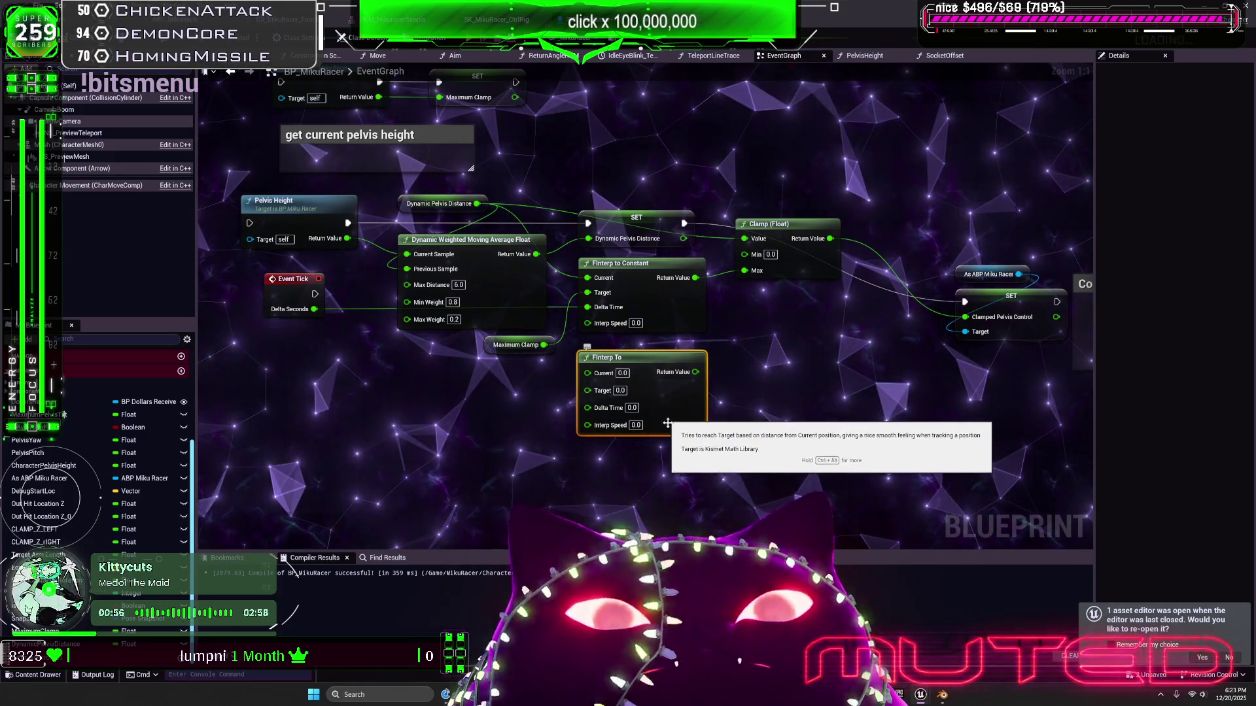
pyautogui.moveTo(626, 353)
pyautogui.mouseDown()
pyautogui.moveTo(557, 345)
pyautogui.moveTo(626, 346)
pyautogui.mouseUp()
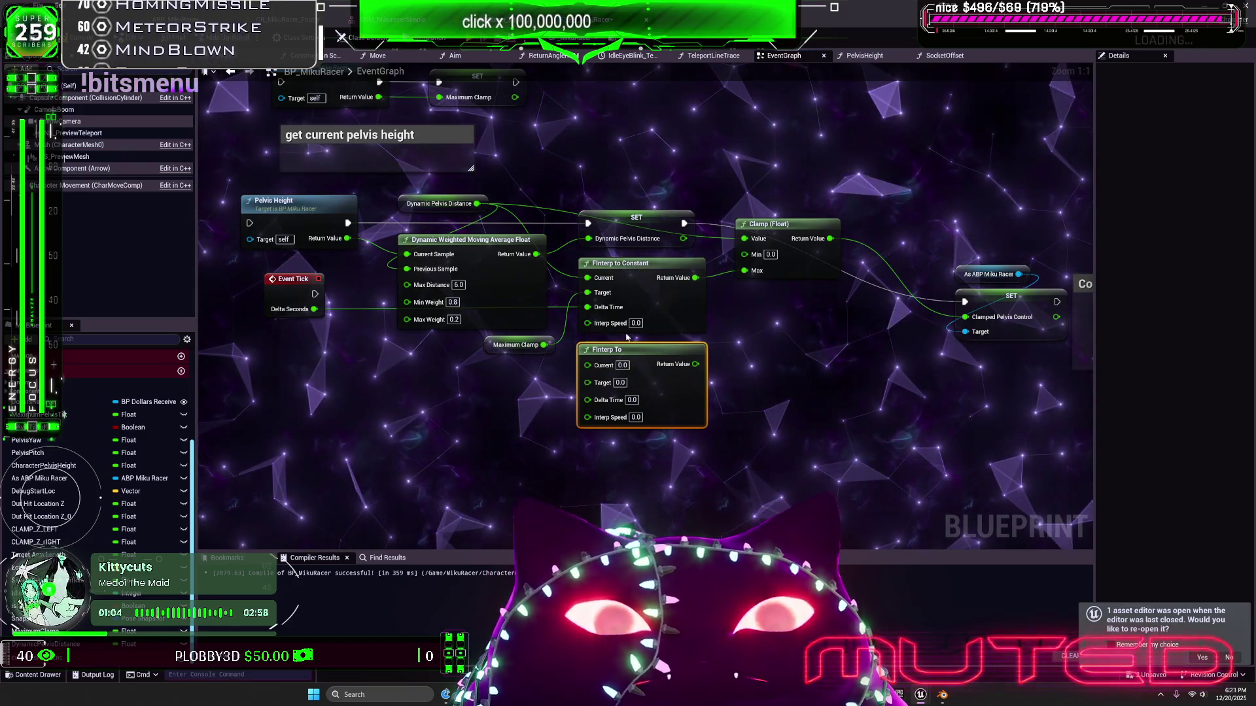
pyautogui.moveTo(587, 292); pyautogui.dragTo(593, 385)
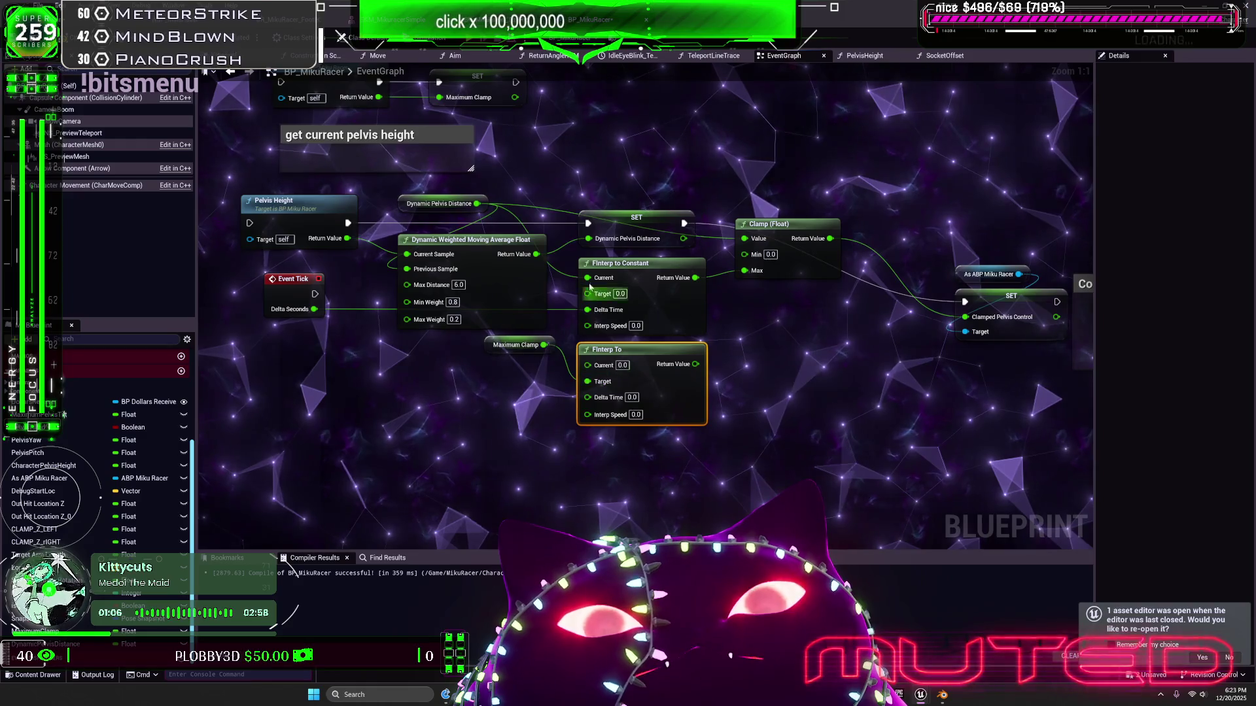
pyautogui.moveTo(587, 277); pyautogui.dragTo(588, 365)
pyautogui.moveTo(587, 312); pyautogui.dragTo(587, 393)
# Connect FInterp To's result to Clamp's Max and delete FInterp to Constant
pyautogui.moveTo(695, 363)
pyautogui.mouseDown()
pyautogui.moveTo(744, 335)
pyautogui.moveTo(744, 270)
pyautogui.mouseUp()
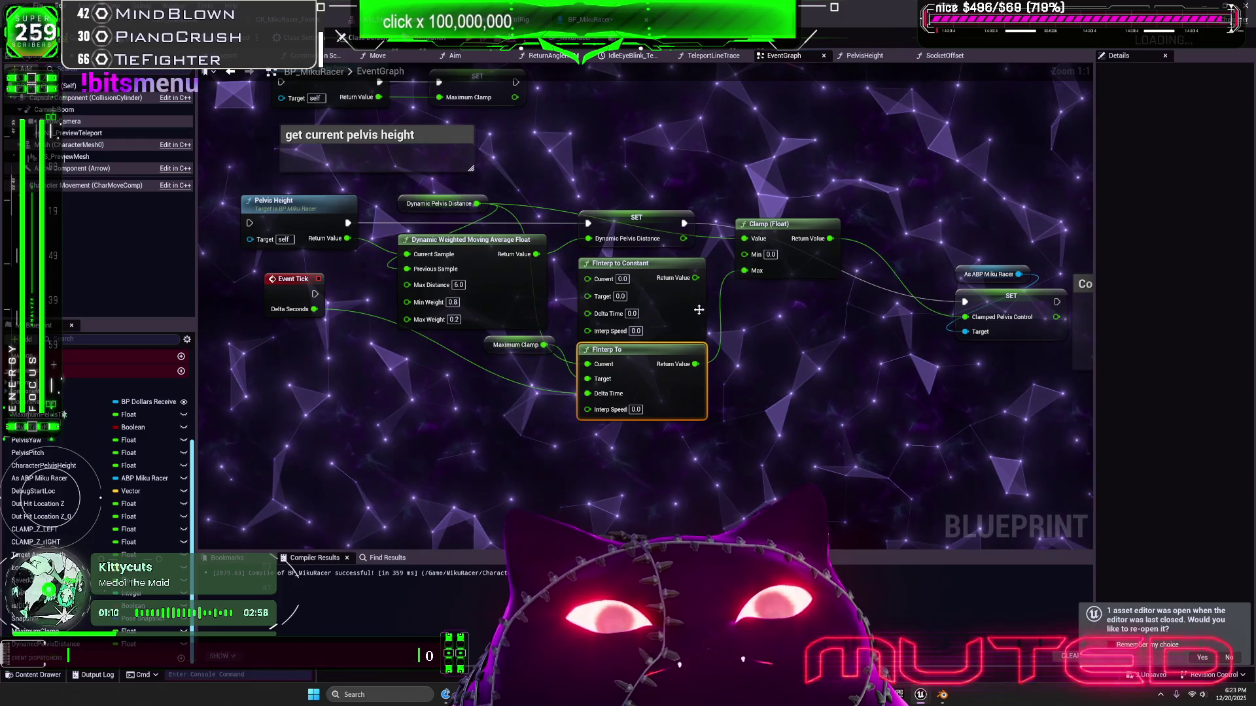
pyautogui.click(628, 263)
pyautogui.press('Delete')
pyautogui.moveTo(680, 396); pyautogui.dragTo(682, 310)
pyautogui.click(707, 350)
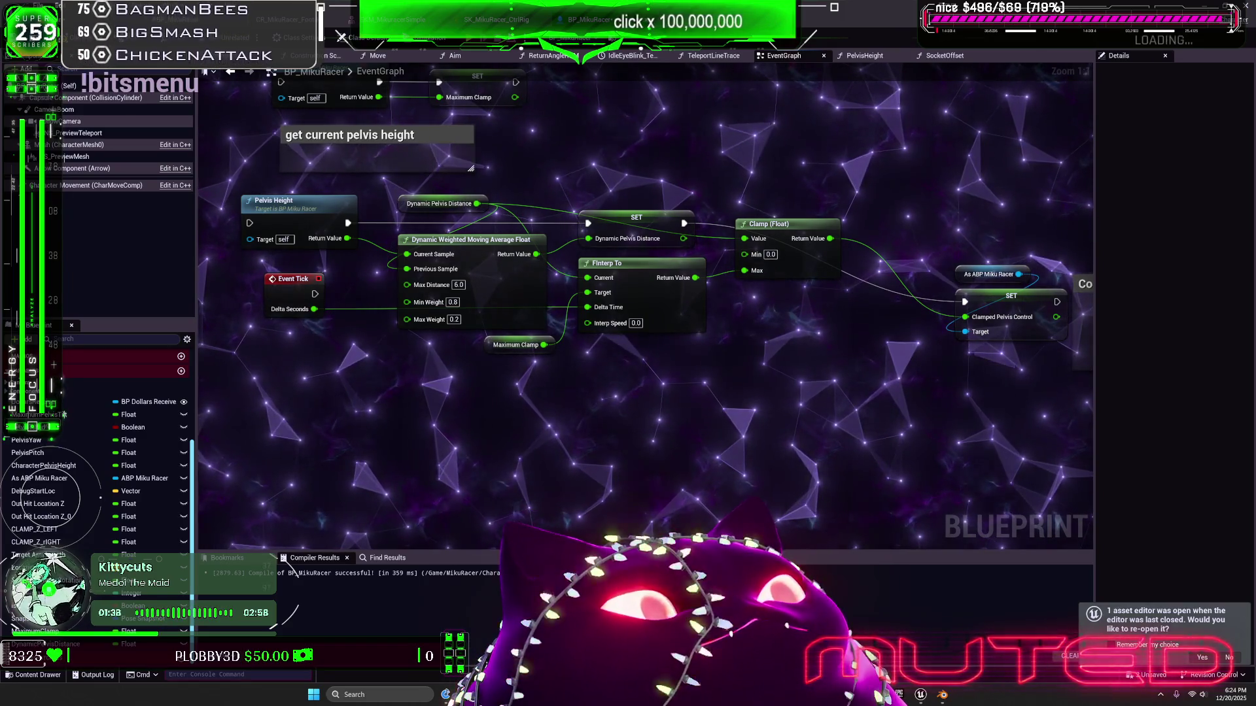
# Move SET Clamped Pelvis Control beside the Clamp node and lower Clamp slightly
pyautogui.moveTo(949, 189)
pyautogui.mouseDown()
pyautogui.moveTo(1007, 310)
pyautogui.moveTo(958, 236)
pyautogui.moveTo(932, 224)
pyautogui.mouseUp()
pyautogui.moveTo(814, 270); pyautogui.dragTo(813, 286)
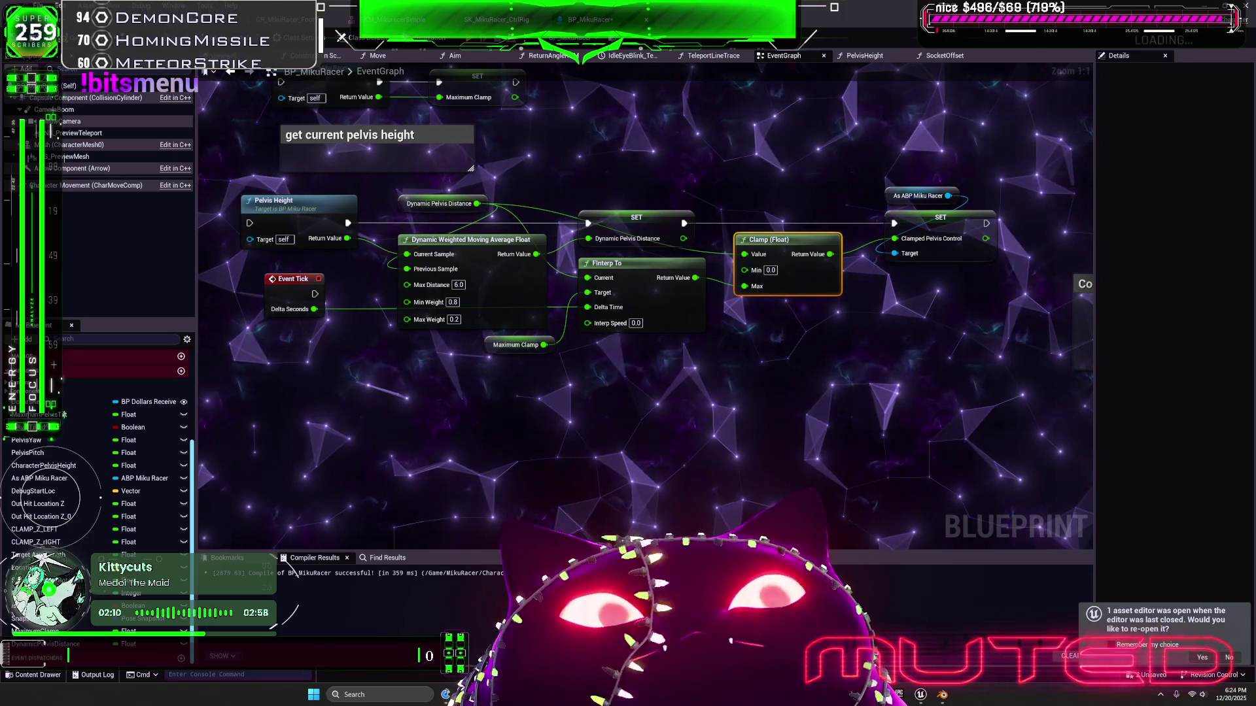
pyautogui.moveTo(356, 316); pyautogui.dragTo(513, 354)
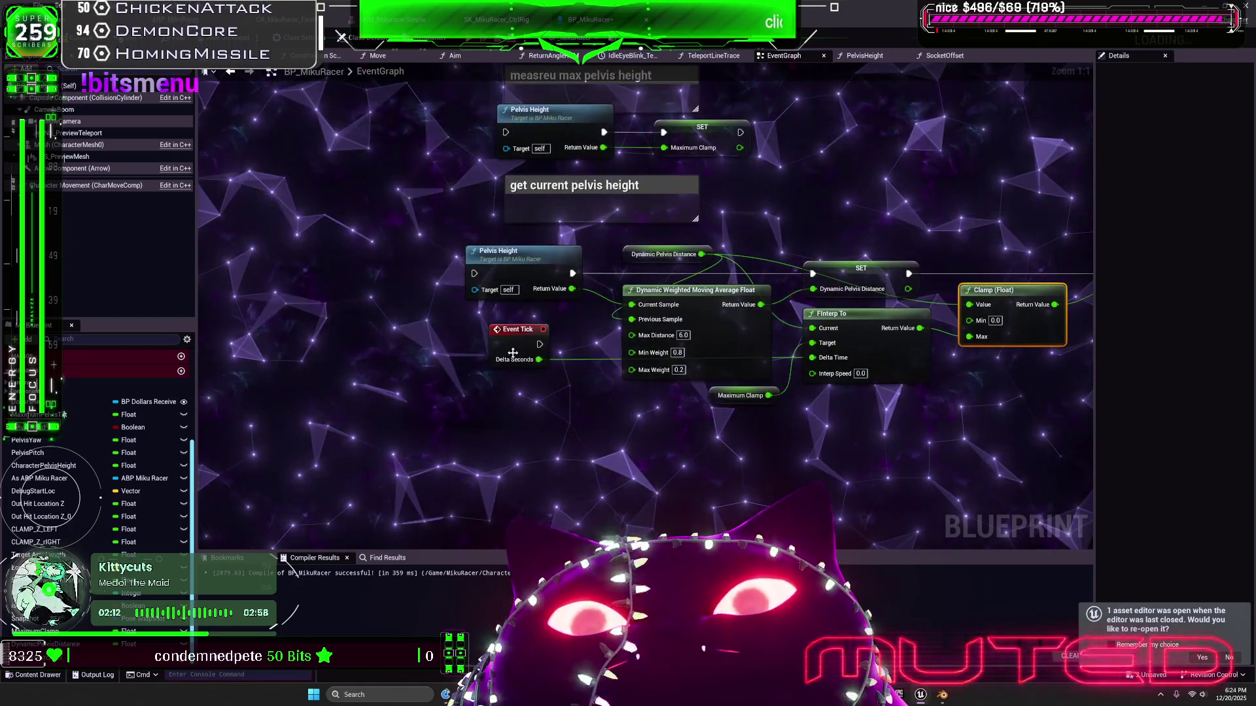
# Wire Event Tick's exec into Pelvis Height and shift Pelvis Height and the moving-average node left
pyautogui.moveTo(456, 307); pyautogui.dragTo(474, 274)
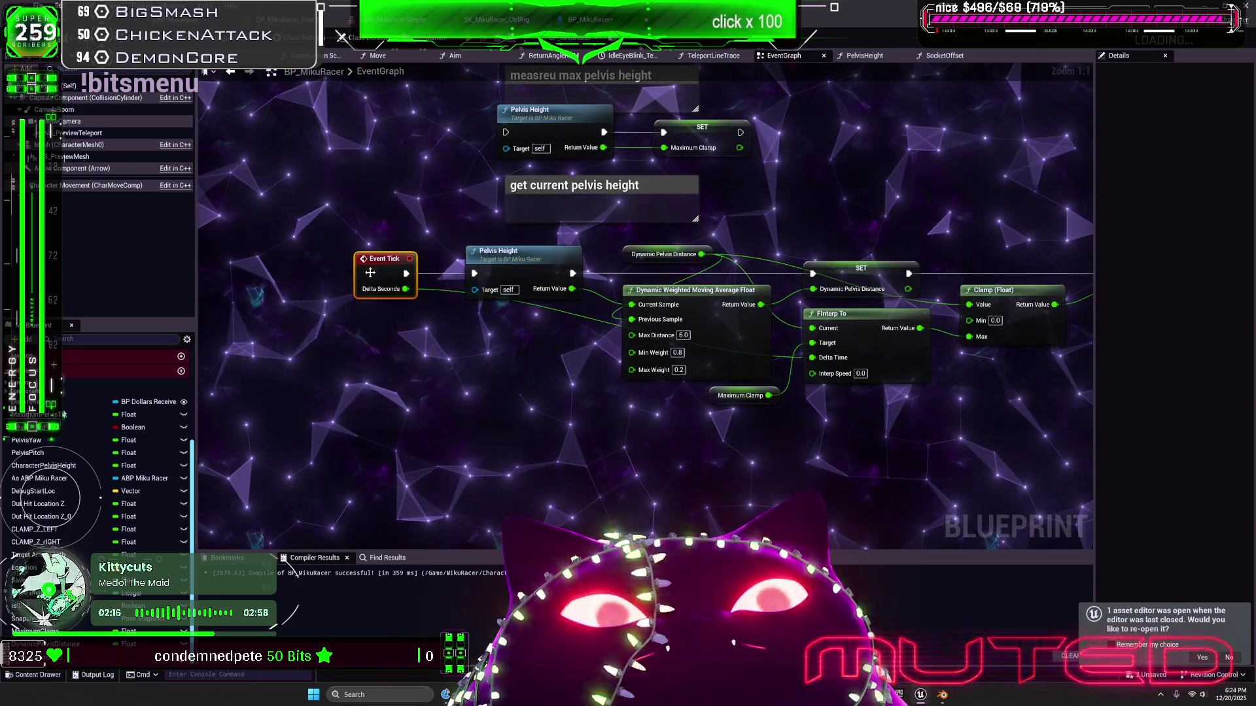
pyautogui.moveTo(514, 269); pyautogui.dragTo(503, 267)
pyautogui.moveTo(717, 343); pyautogui.dragTo(693, 343)
pyautogui.click(657, 255)
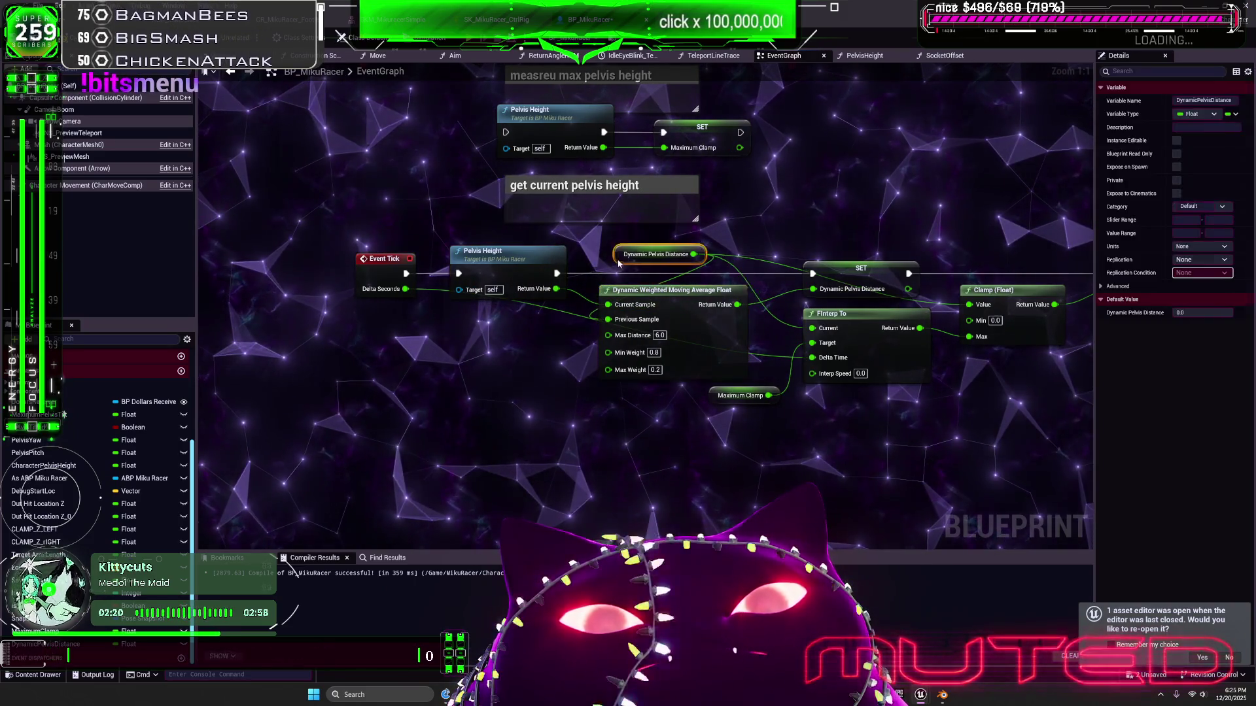
pyautogui.moveTo(842, 235); pyautogui.dragTo(703, 241)
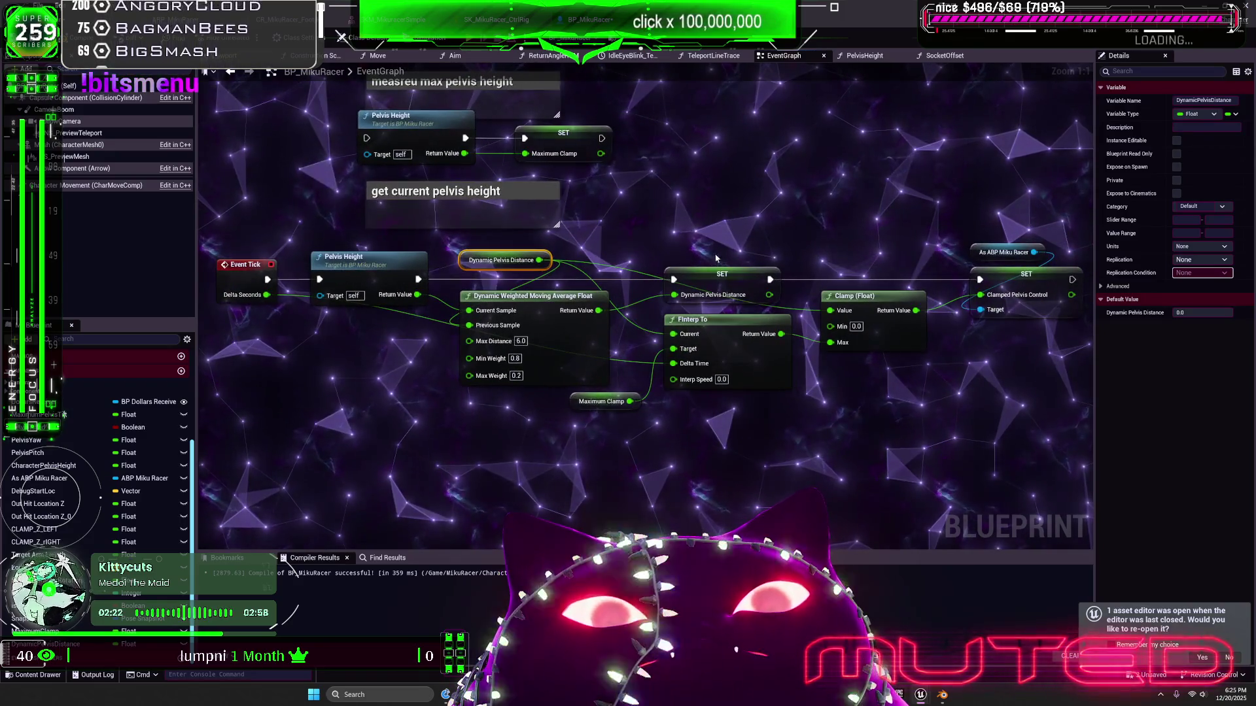
pyautogui.moveTo(577, 375); pyautogui.dragTo(576, 382)
# Move the Maximum Clamp getter up above FInterp To and nudge SET Dynamic Pelvis Distance up
pyautogui.moveTo(757, 396)
pyautogui.mouseDown()
pyautogui.moveTo(713, 362)
pyautogui.moveTo(706, 200)
pyautogui.mouseUp()
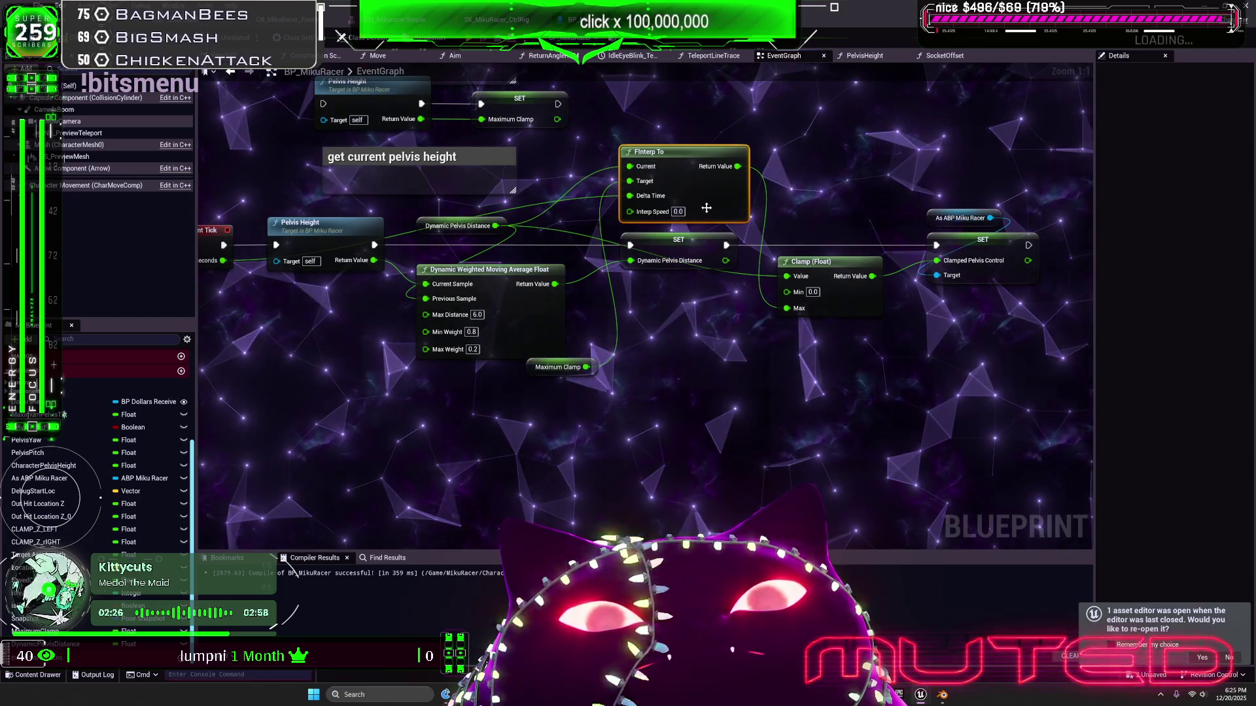
pyautogui.moveTo(545, 359); pyautogui.dragTo(641, 123)
pyautogui.moveTo(815, 162); pyautogui.dragTo(740, 224)
pyautogui.moveTo(608, 310); pyautogui.dragTo(608, 302)
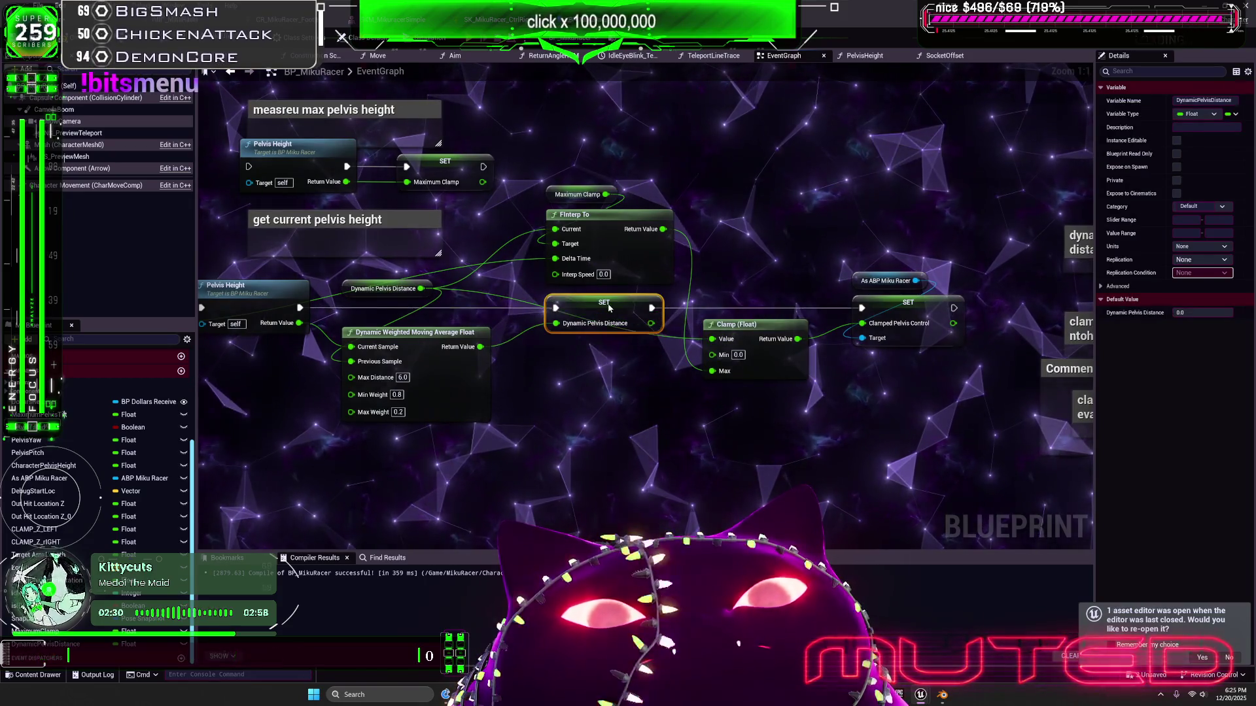
# Realign the moving-average, Clamp and SET Clamped Pelvis Control nodes into a compact layout
pyautogui.moveTo(419, 333); pyautogui.dragTo(442, 318)
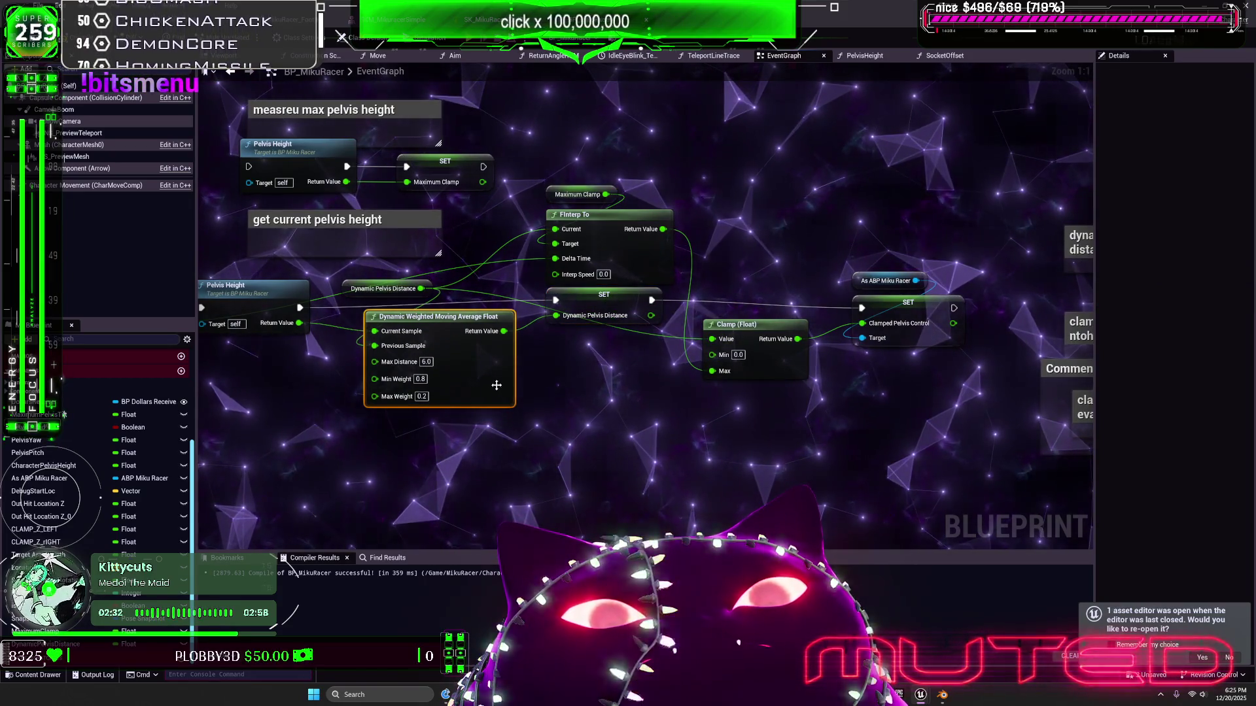
pyautogui.moveTo(777, 374); pyautogui.dragTo(762, 374)
pyautogui.moveTo(974, 353)
pyautogui.mouseDown()
pyautogui.moveTo(847, 264)
pyautogui.moveTo(877, 288)
pyautogui.moveTo(834, 299)
pyautogui.mouseUp()
pyautogui.moveTo(761, 329); pyautogui.dragTo(752, 329)
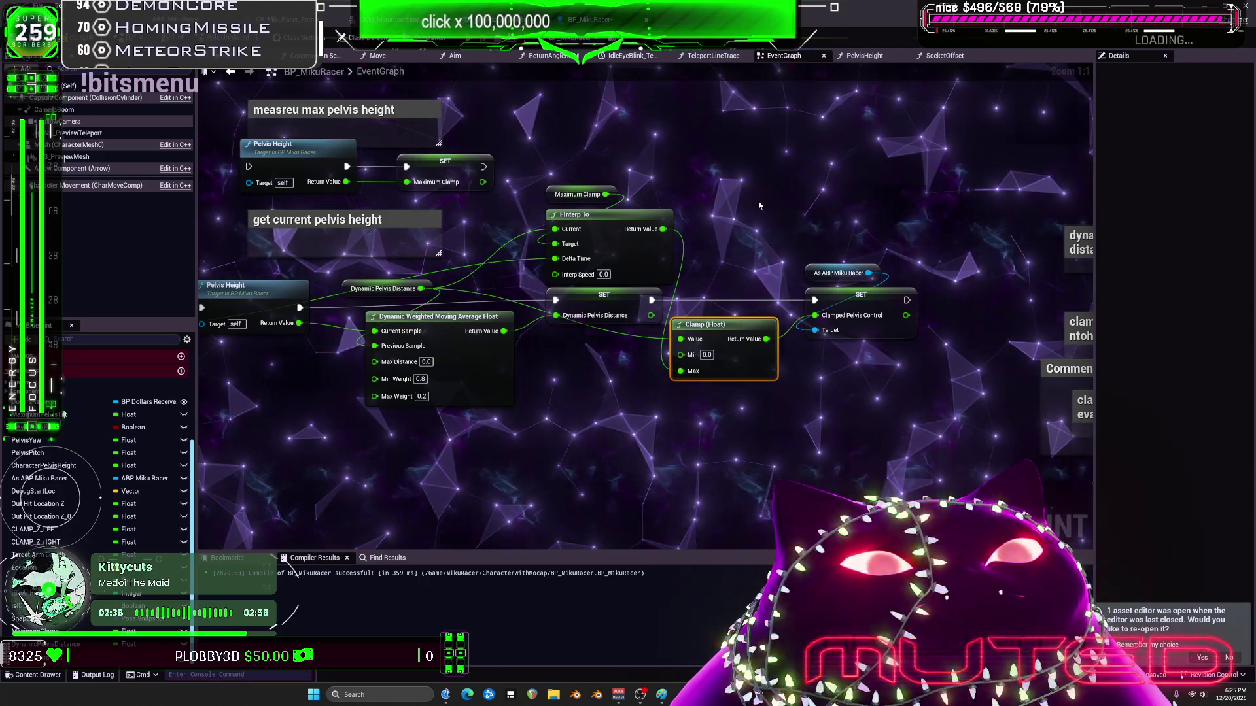
pyautogui.click(783, 211)
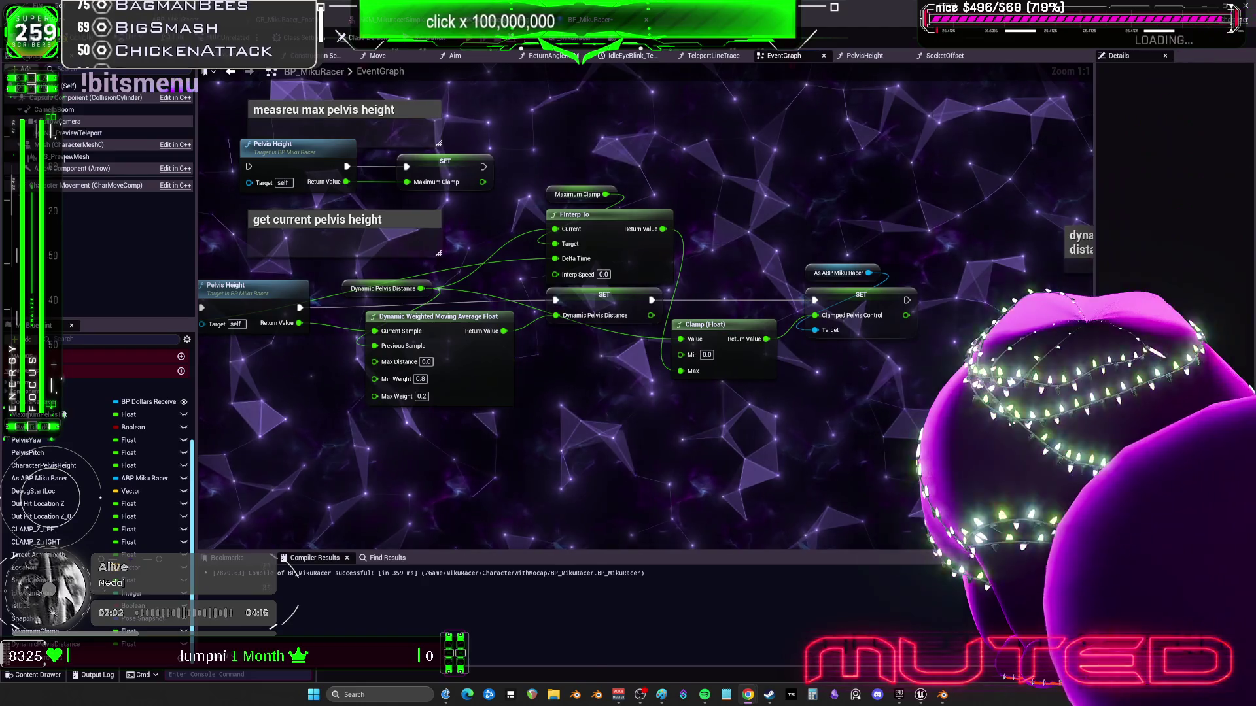
# Play-test in the level editor, running the character up the steps, then eject with F8 and stop with Esc
pyautogui.hotkey('alt', 'Tab')
pyautogui.hotkey('alt', 'p')
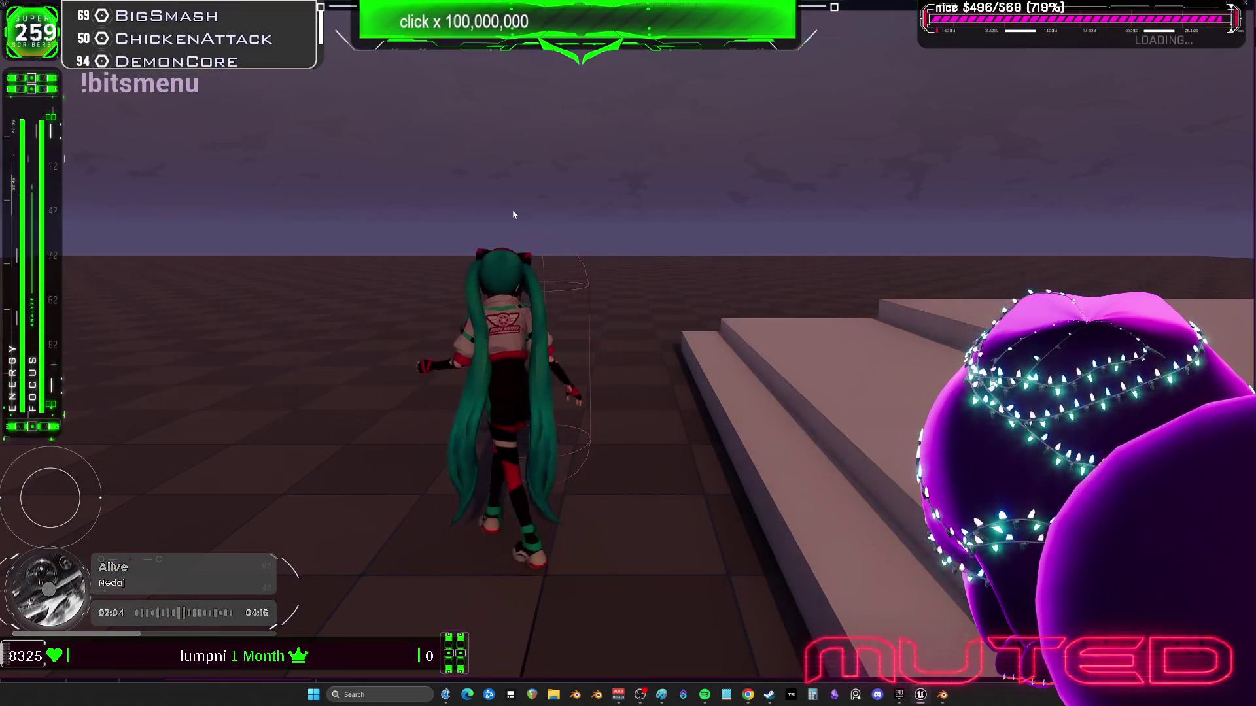
pyautogui.press('w')
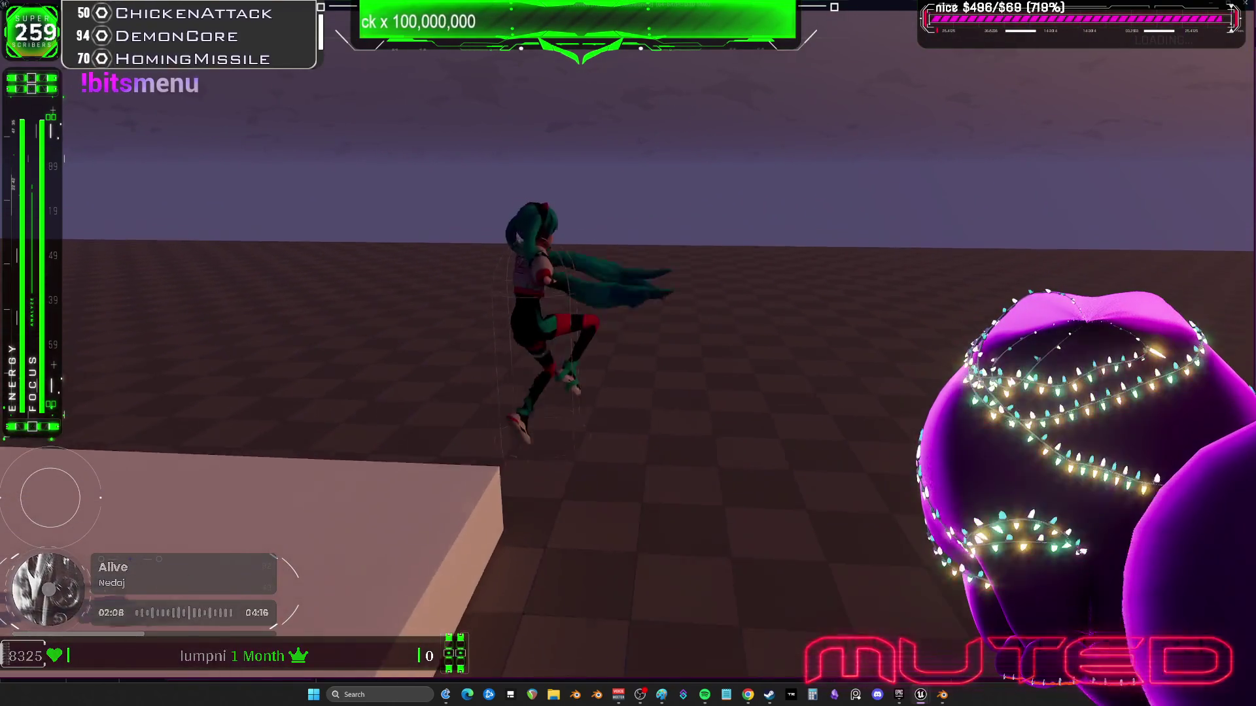
pyautogui.press('F8')
pyautogui.press('Escape')
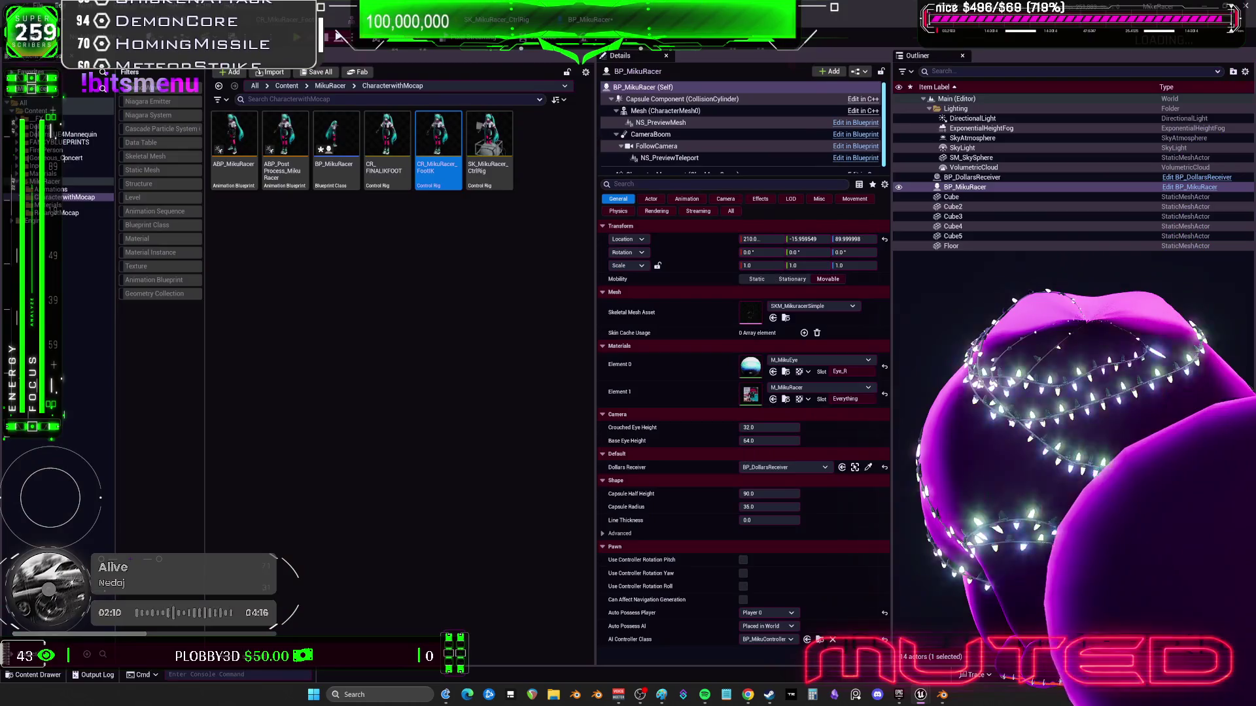